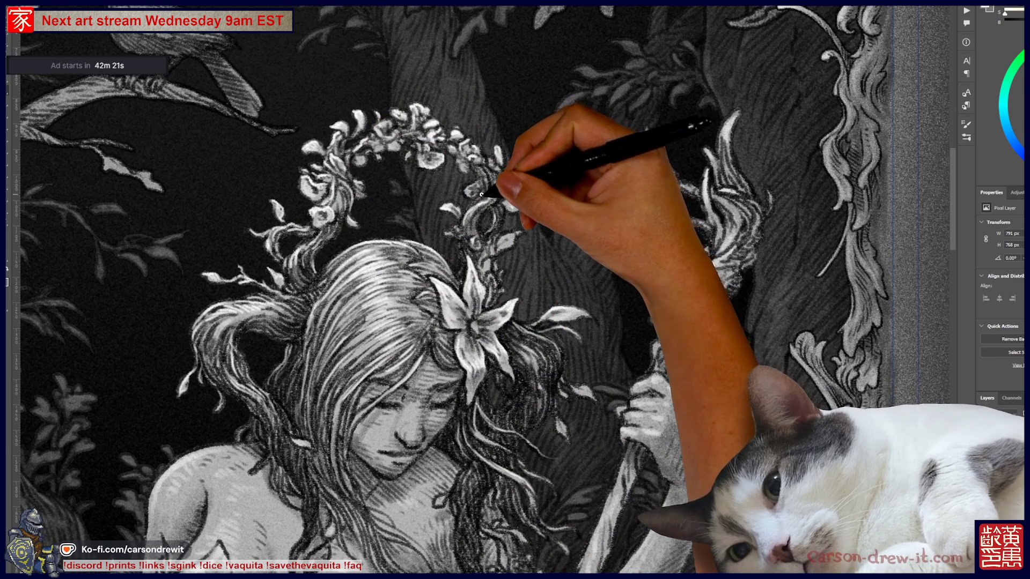
Sketch pencil strokes near the hand gripping the staff and around the woman's hair
{"action": "scroll", "coordinate": [516, 281], "scroll_direction": "down", "scroll_amount": 3}
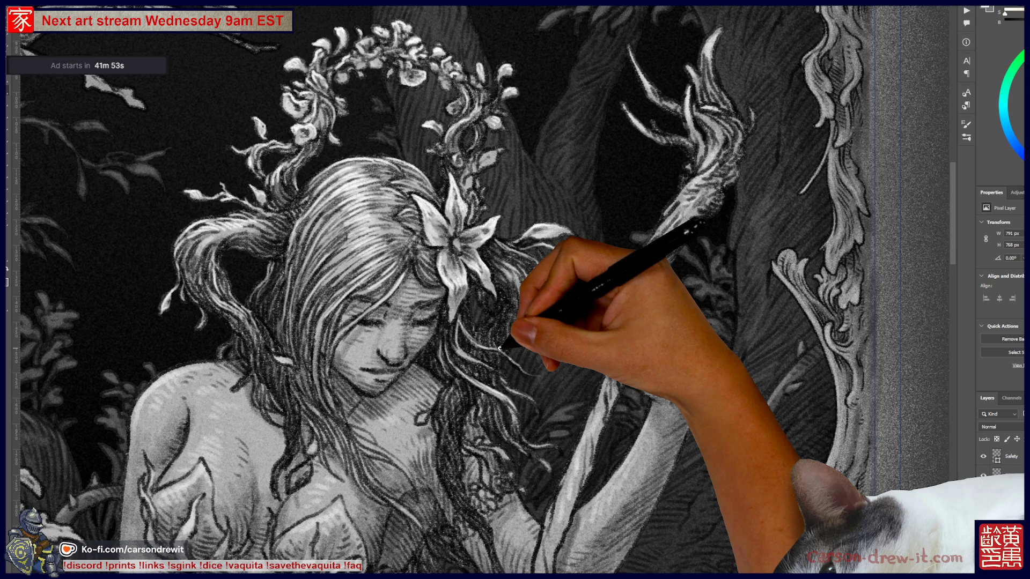
{"action": "mouse_move", "coordinate": [630, 308]}
{"action": "left_mouse_down"}
{"action": "mouse_move", "coordinate": [623, 298]}
{"action": "mouse_move", "coordinate": [650, 291]}
{"action": "mouse_move", "coordinate": [689, 298]}
{"action": "mouse_move", "coordinate": [614, 318]}
{"action": "mouse_move", "coordinate": [690, 299]}
{"action": "mouse_move", "coordinate": [689, 310]}
{"action": "mouse_move", "coordinate": [672, 306]}
{"action": "mouse_move", "coordinate": [616, 334]}
{"action": "left_mouse_up"}
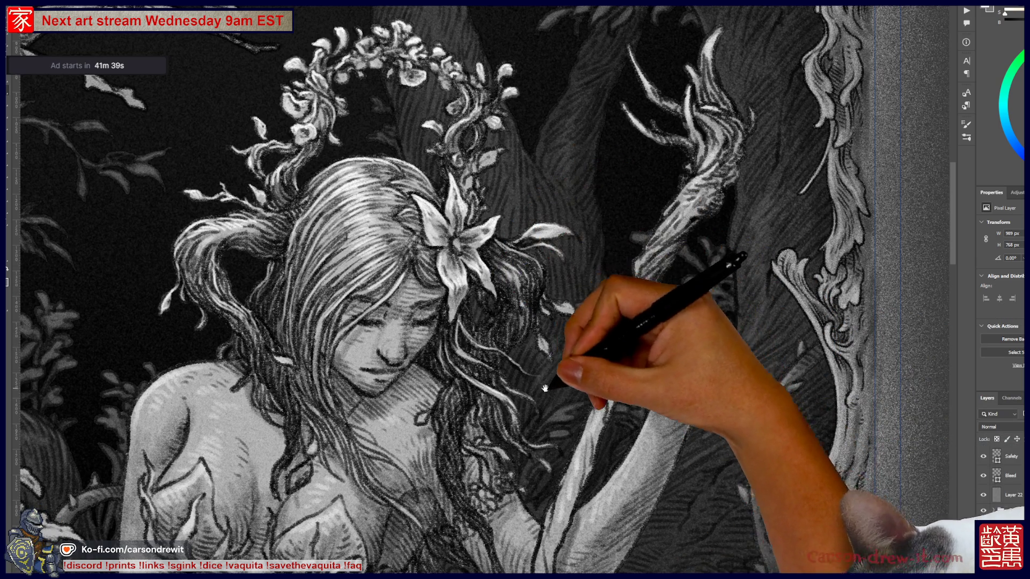
{"action": "left_click_drag", "start_coordinate": [552, 389], "coordinate": [654, 333]}
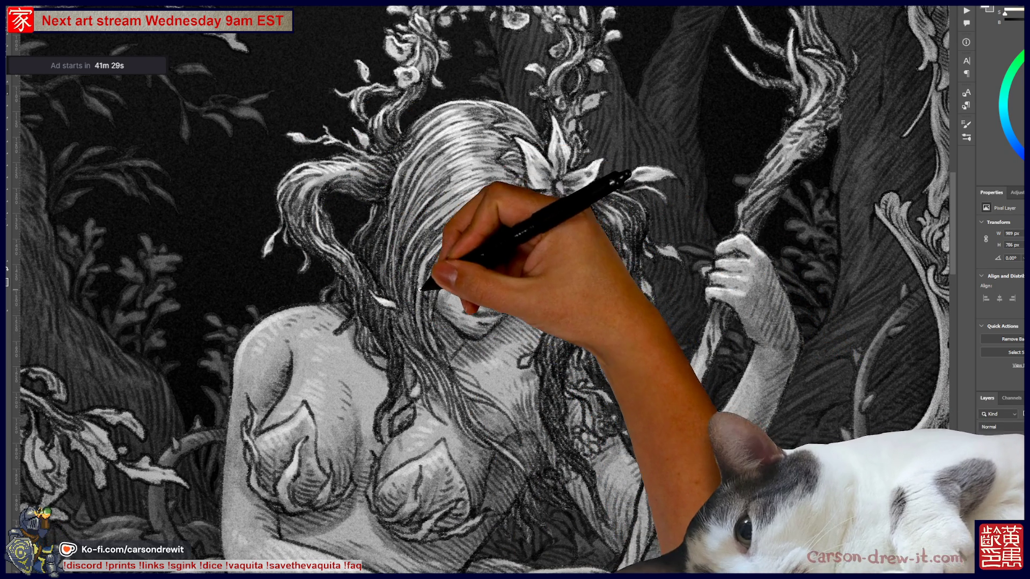
{"action": "scroll", "coordinate": [477, 220], "scroll_direction": "up", "scroll_amount": 3}
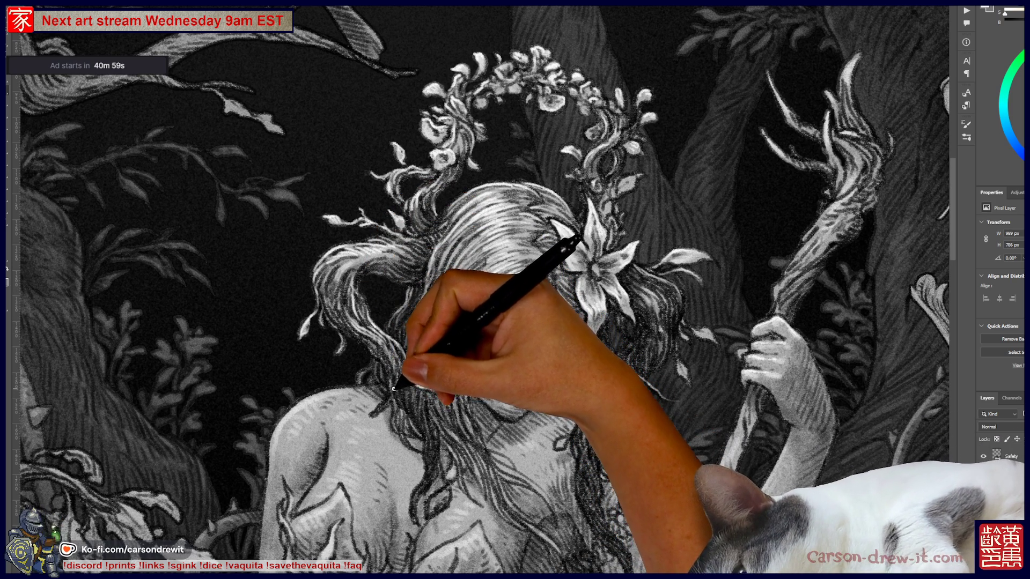
Draw hatching strokes along the woman's left shoulder and down over her upper chest
{"action": "mouse_move", "coordinate": [410, 425]}
{"action": "left_mouse_down"}
{"action": "mouse_move", "coordinate": [439, 329]}
{"action": "mouse_move", "coordinate": [453, 385]}
{"action": "mouse_move", "coordinate": [426, 402]}
{"action": "mouse_move", "coordinate": [421, 394]}
{"action": "left_mouse_up"}
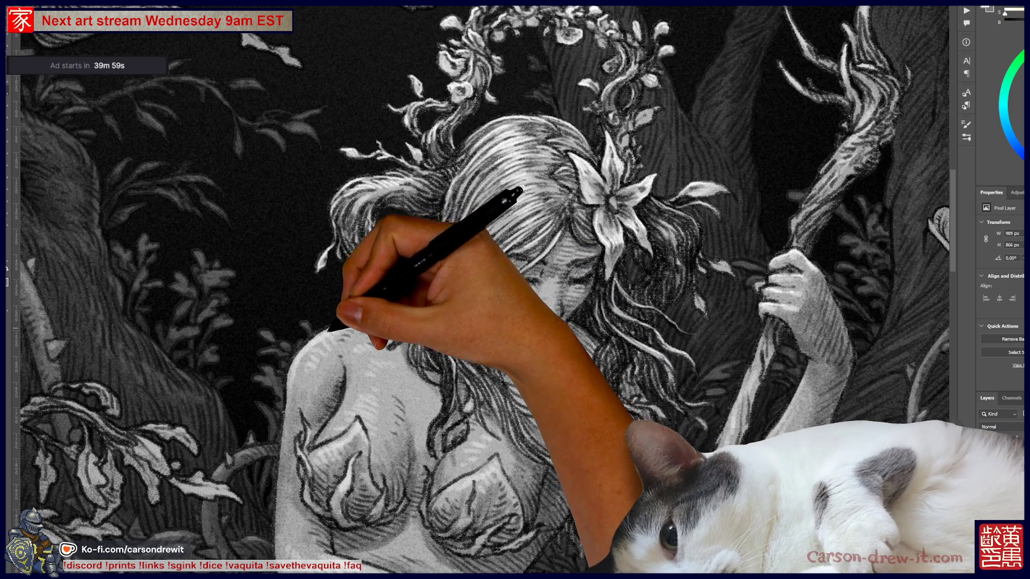
{"action": "left_click_drag", "start_coordinate": [379, 303], "coordinate": [388, 319]}
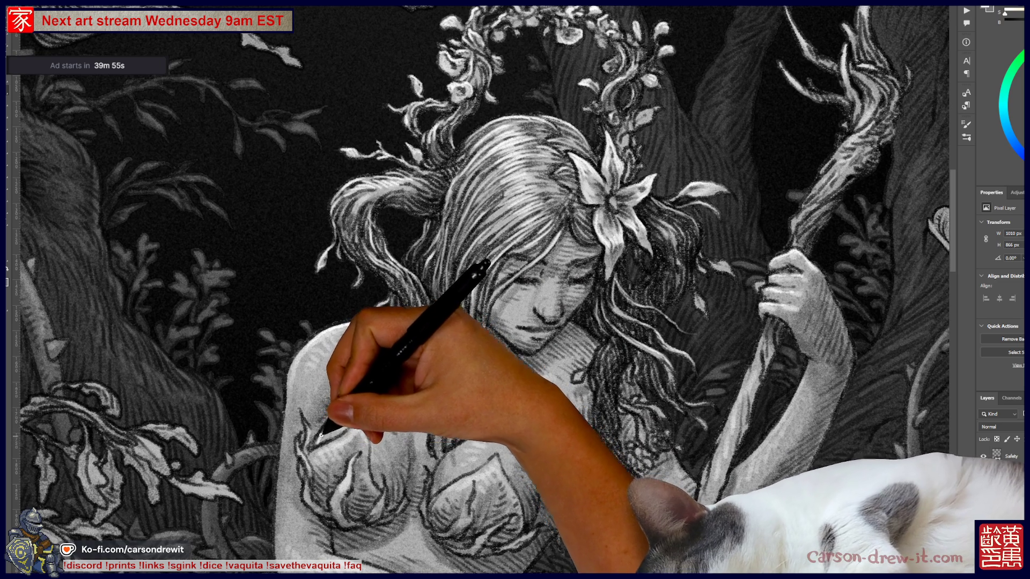
{"action": "left_click_drag", "start_coordinate": [339, 410], "coordinate": [350, 369]}
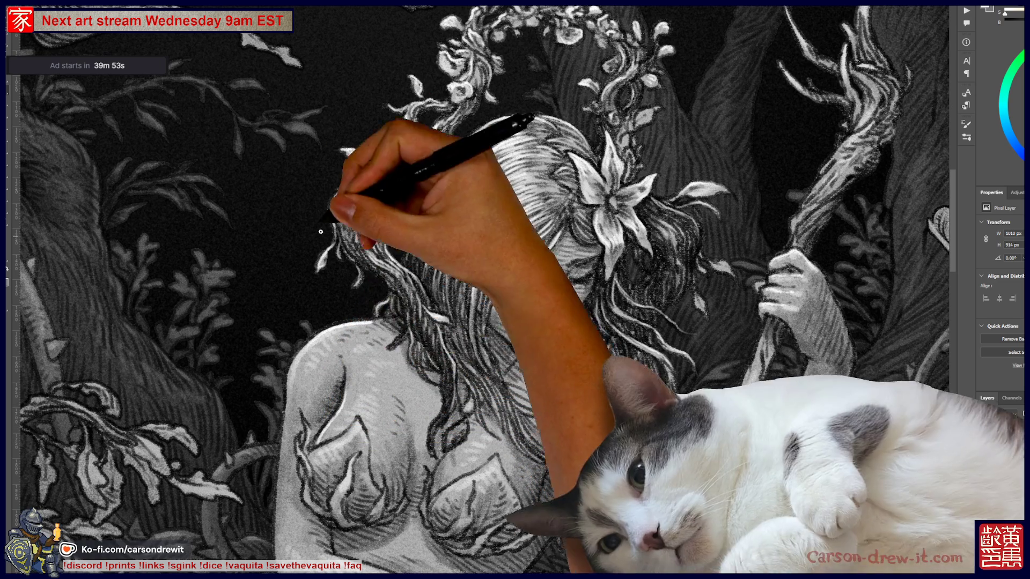
{"action": "mouse_move", "coordinate": [306, 387]}
{"action": "left_mouse_down"}
{"action": "mouse_move", "coordinate": [341, 420]}
{"action": "mouse_move", "coordinate": [301, 413]}
{"action": "left_mouse_up"}
{"action": "mouse_move", "coordinate": [304, 416]}
{"action": "left_mouse_down"}
{"action": "mouse_move", "coordinate": [294, 414]}
{"action": "mouse_move", "coordinate": [310, 474]}
{"action": "mouse_move", "coordinate": [345, 438]}
{"action": "mouse_move", "coordinate": [349, 459]}
{"action": "mouse_move", "coordinate": [375, 437]}
{"action": "mouse_move", "coordinate": [369, 477]}
{"action": "mouse_move", "coordinate": [383, 468]}
{"action": "left_mouse_up"}
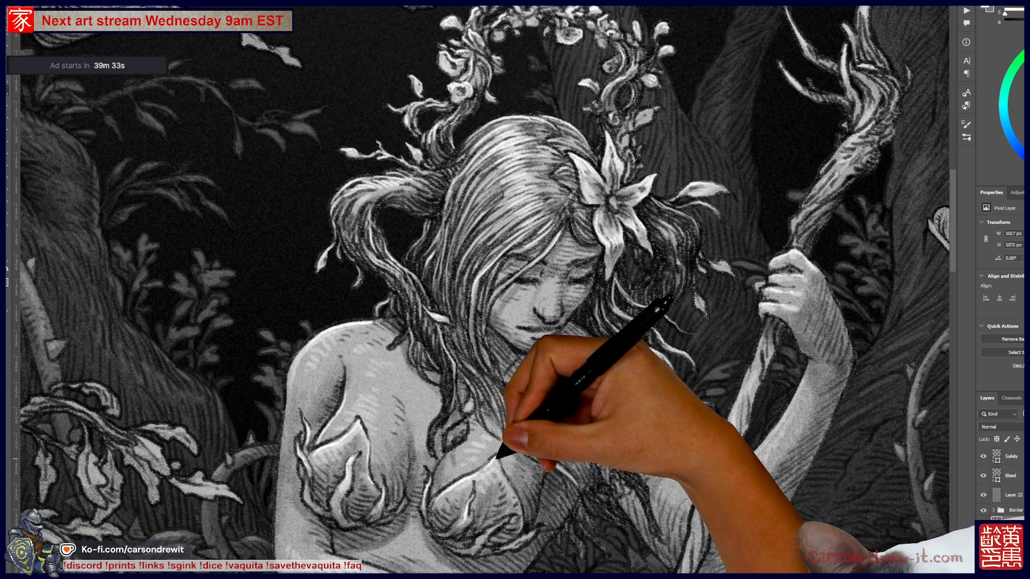
{"action": "scroll", "coordinate": [499, 429], "scroll_direction": "down", "scroll_amount": 3}
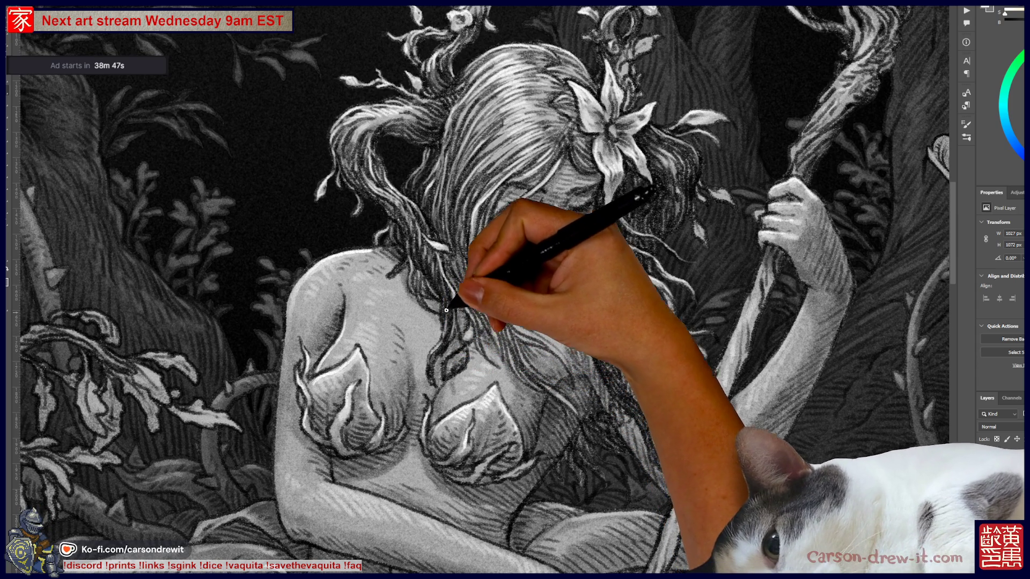
Pan from the head and flower crown past the hand and staff down to the chest and lap
{"action": "left_click_drag", "start_coordinate": [456, 257], "coordinate": [504, 338]}
{"action": "mouse_move", "coordinate": [417, 156]}
{"action": "left_mouse_down"}
{"action": "mouse_move", "coordinate": [472, 230]}
{"action": "mouse_move", "coordinate": [437, 263]}
{"action": "left_mouse_up"}
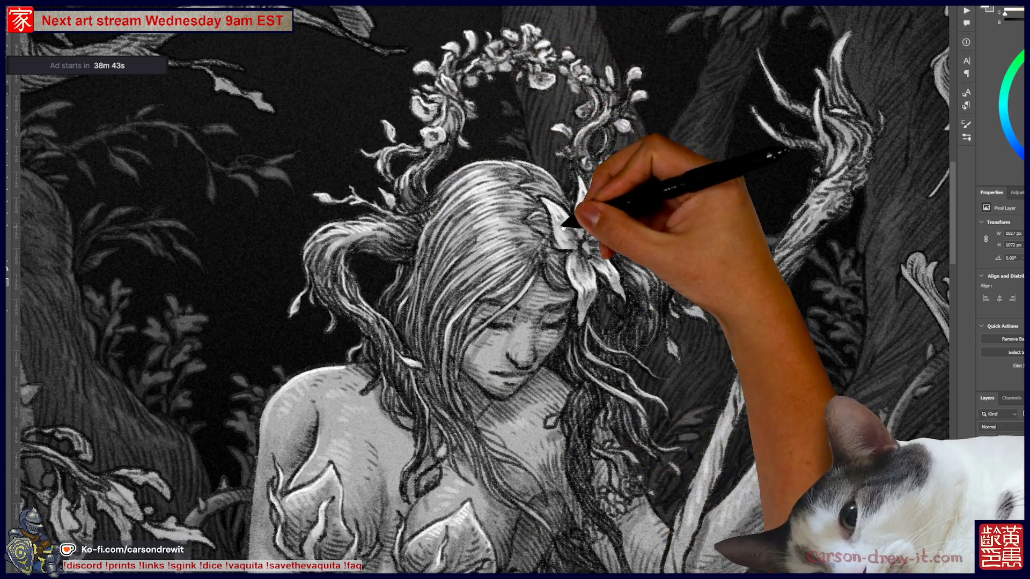
{"action": "left_click_drag", "start_coordinate": [564, 228], "coordinate": [542, 184]}
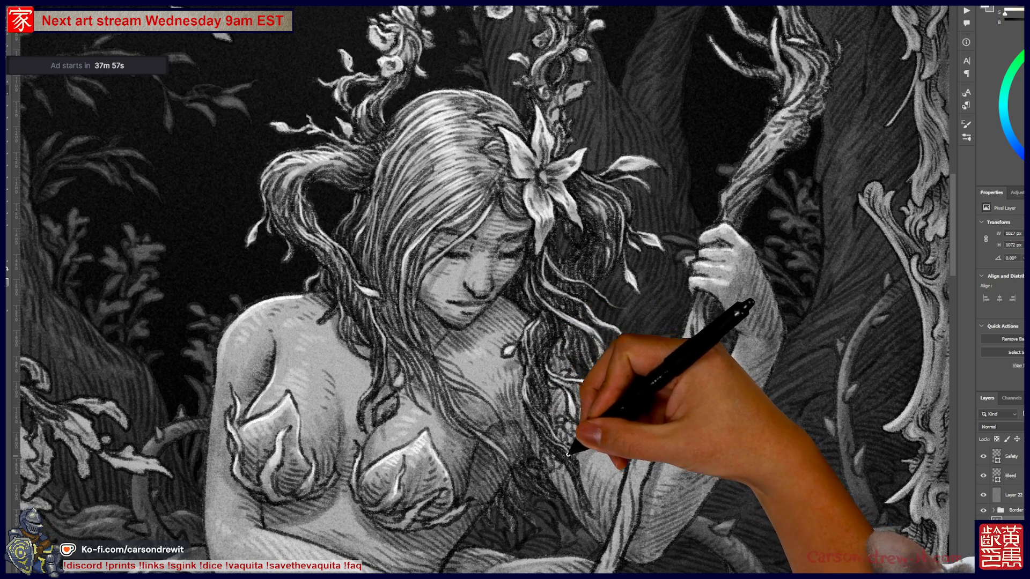
{"action": "mouse_move", "coordinate": [593, 436]}
{"action": "left_mouse_down"}
{"action": "mouse_move", "coordinate": [668, 350]}
{"action": "mouse_move", "coordinate": [665, 418]}
{"action": "mouse_move", "coordinate": [653, 400]}
{"action": "left_mouse_up"}
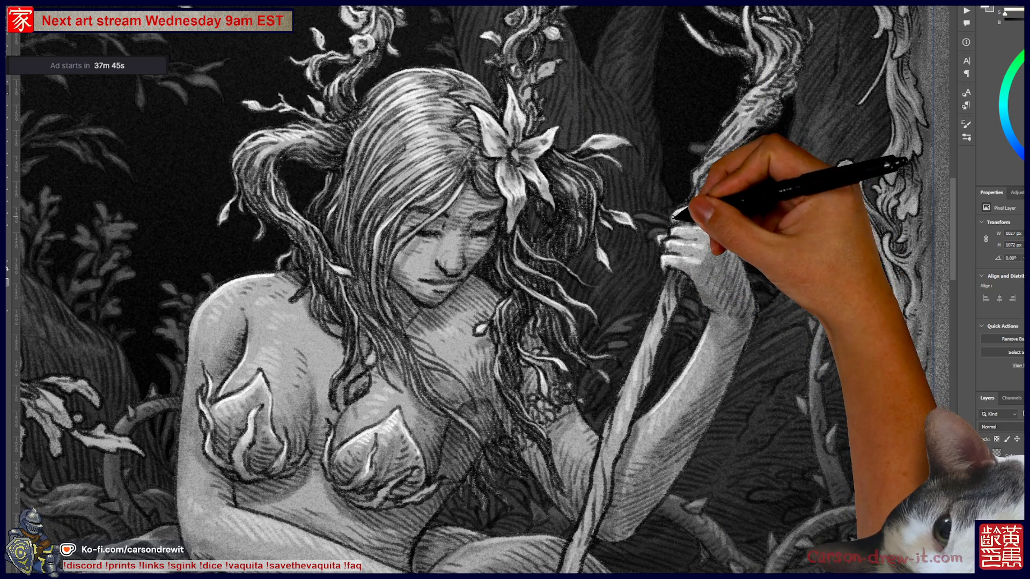
{"action": "left_click_drag", "start_coordinate": [736, 220], "coordinate": [655, 334]}
{"action": "mouse_move", "coordinate": [621, 368]}
{"action": "left_mouse_down"}
{"action": "mouse_move", "coordinate": [736, 241]}
{"action": "mouse_move", "coordinate": [794, 225]}
{"action": "left_mouse_up"}
{"action": "mouse_move", "coordinate": [392, 382]}
{"action": "left_mouse_down"}
{"action": "mouse_move", "coordinate": [365, 214]}
{"action": "mouse_move", "coordinate": [387, 213]}
{"action": "left_mouse_up"}
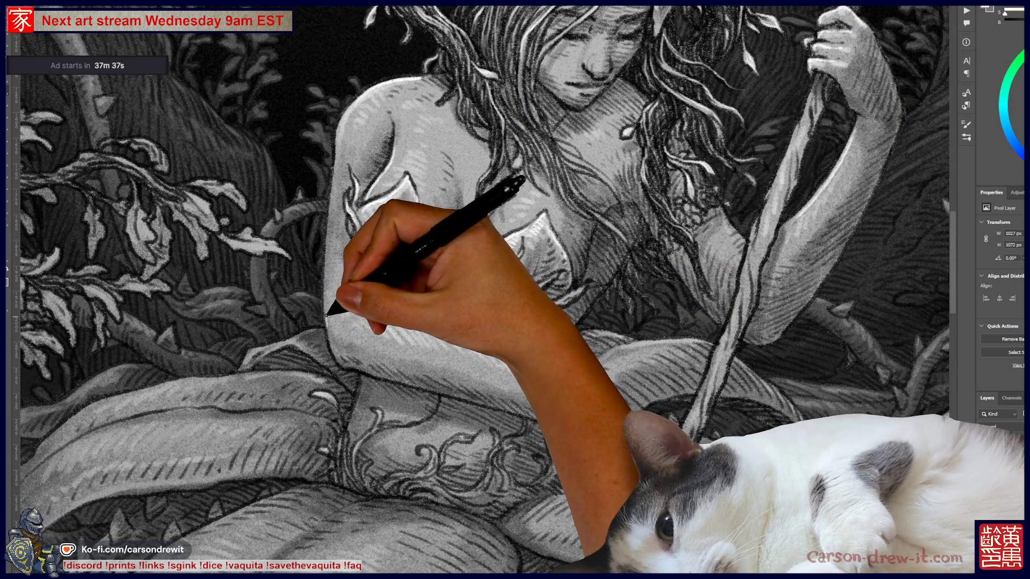
Ink flame-like leaf shapes on the chest and a strap line down to the hand
{"action": "mouse_move", "coordinate": [328, 249]}
{"action": "left_mouse_down"}
{"action": "mouse_move", "coordinate": [346, 161]}
{"action": "mouse_move", "coordinate": [391, 172]}
{"action": "mouse_move", "coordinate": [465, 224]}
{"action": "left_mouse_up"}
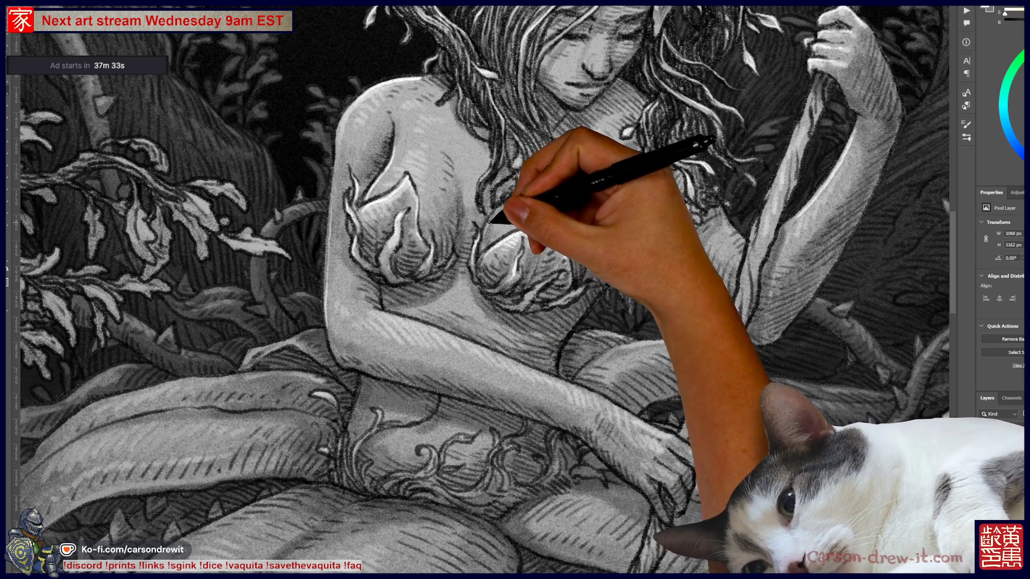
{"action": "mouse_move", "coordinate": [460, 207]}
{"action": "left_mouse_down"}
{"action": "mouse_move", "coordinate": [414, 391]}
{"action": "mouse_move", "coordinate": [448, 230]}
{"action": "left_mouse_up"}
{"action": "mouse_move", "coordinate": [460, 275]}
{"action": "left_mouse_down"}
{"action": "mouse_move", "coordinate": [499, 356]}
{"action": "mouse_move", "coordinate": [494, 172]}
{"action": "mouse_move", "coordinate": [472, 143]}
{"action": "mouse_move", "coordinate": [340, 322]}
{"action": "mouse_move", "coordinate": [455, 322]}
{"action": "mouse_move", "coordinate": [426, 322]}
{"action": "left_mouse_up"}
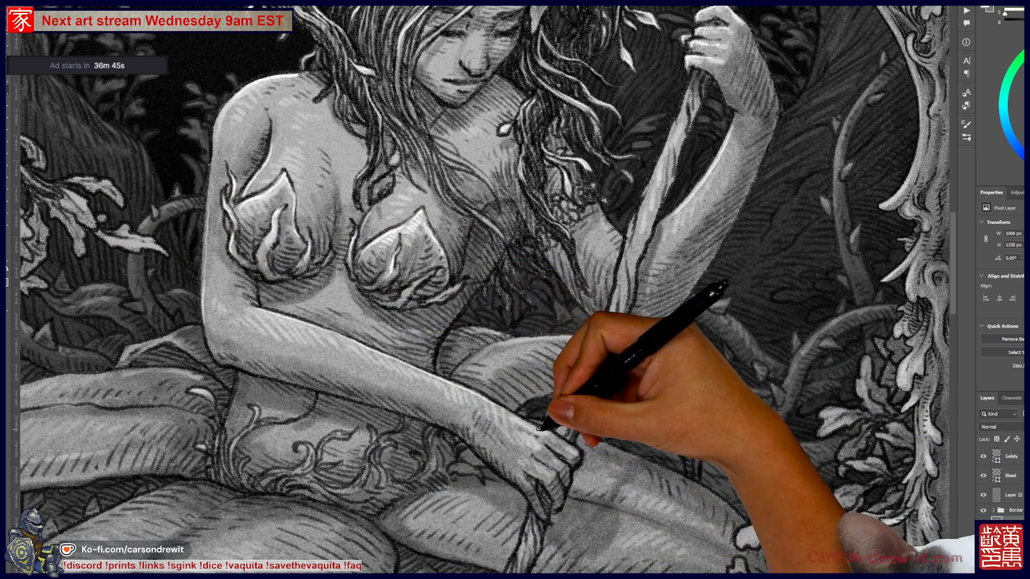
{"action": "left_click_drag", "start_coordinate": [596, 343], "coordinate": [570, 467]}
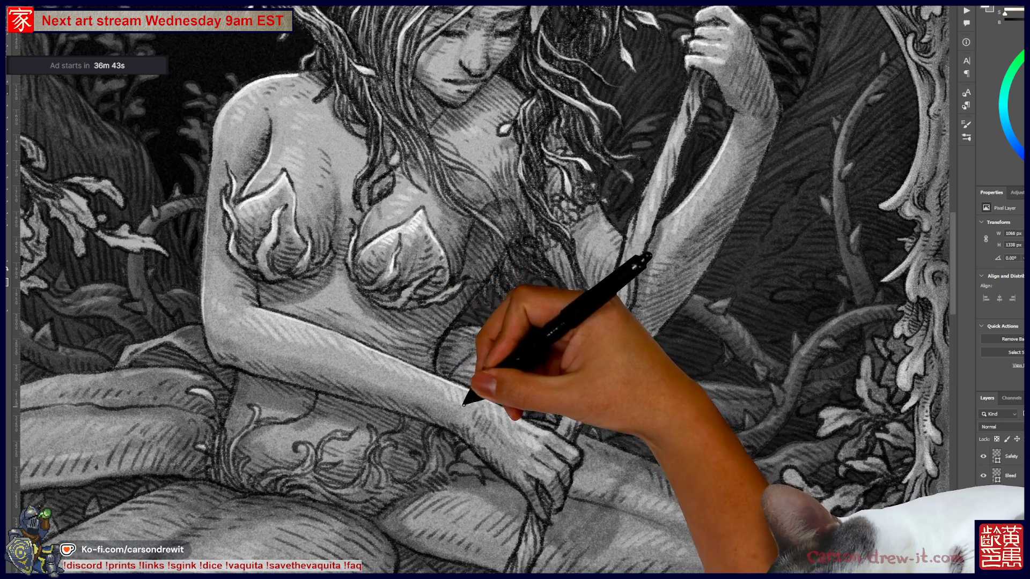
Switch to a different layer and pan the view to the woman's arm and lap
{"action": "mouse_move", "coordinate": [477, 290]}
{"action": "left_mouse_down"}
{"action": "mouse_move", "coordinate": [556, 322]}
{"action": "mouse_move", "coordinate": [562, 300]}
{"action": "left_mouse_up"}
{"action": "mouse_move", "coordinate": [236, 97]}
{"action": "left_mouse_down"}
{"action": "mouse_move", "coordinate": [300, 122]}
{"action": "mouse_move", "coordinate": [360, 124]}
{"action": "left_mouse_up"}
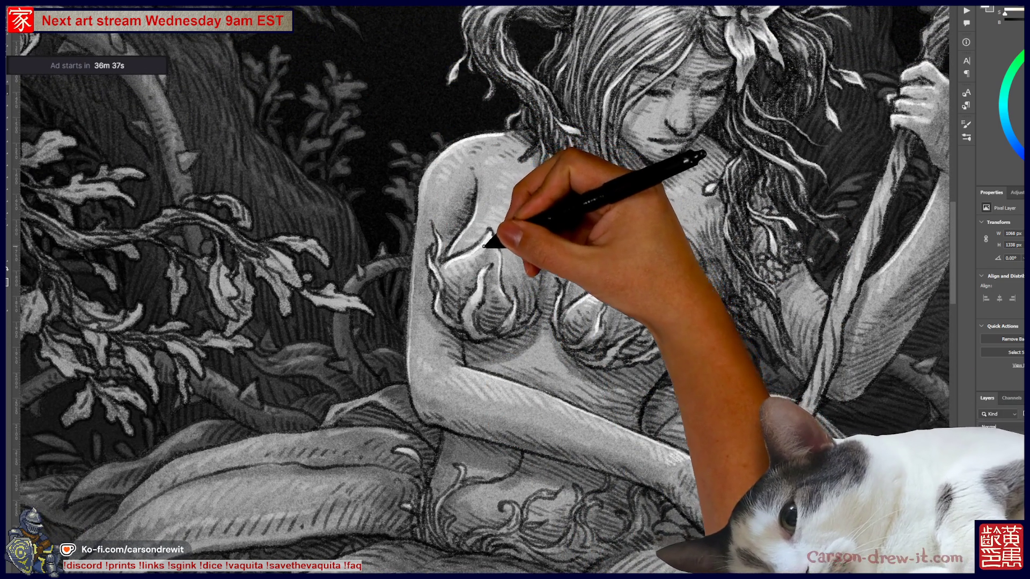
{"action": "left_click_drag", "start_coordinate": [369, 370], "coordinate": [331, 314]}
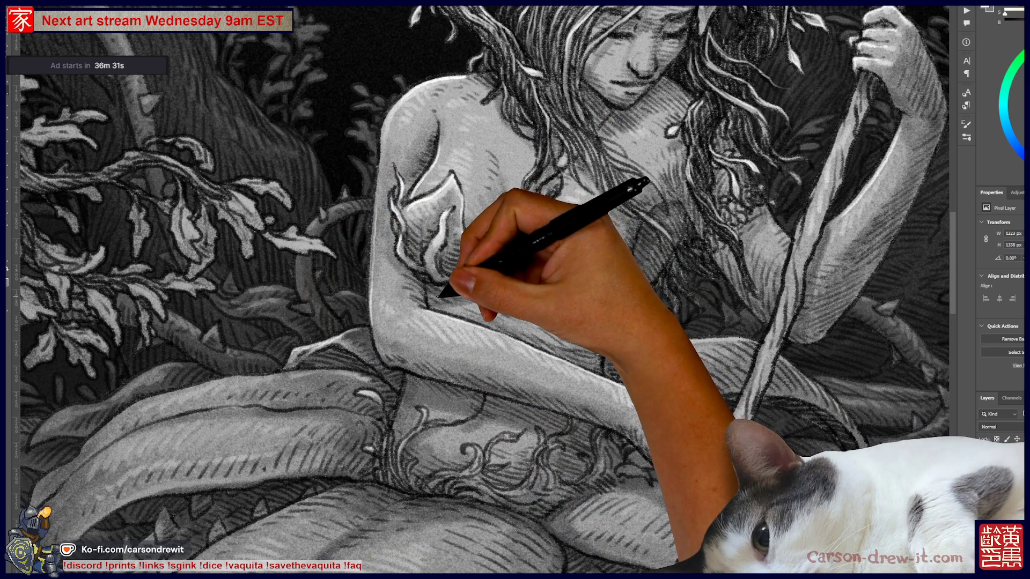
{"action": "mouse_move", "coordinate": [440, 230]}
{"action": "left_mouse_down"}
{"action": "mouse_move", "coordinate": [478, 264]}
{"action": "mouse_move", "coordinate": [350, 376]}
{"action": "left_mouse_up"}
{"action": "scroll", "coordinate": [374, 377], "scroll_direction": "down", "scroll_amount": 1}
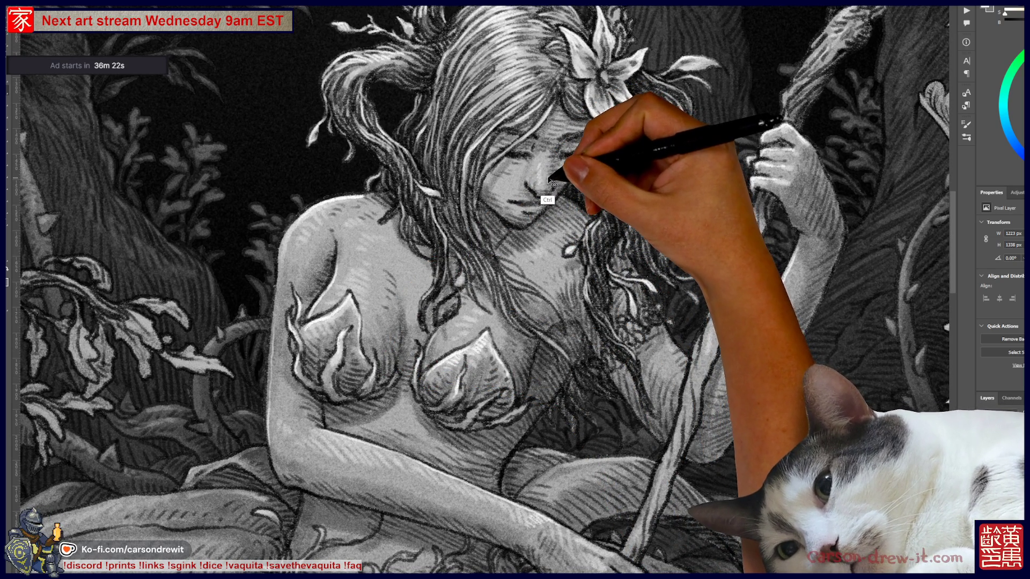
{"action": "left_click", "coordinate": [539, 174], "text": "ctrl"}
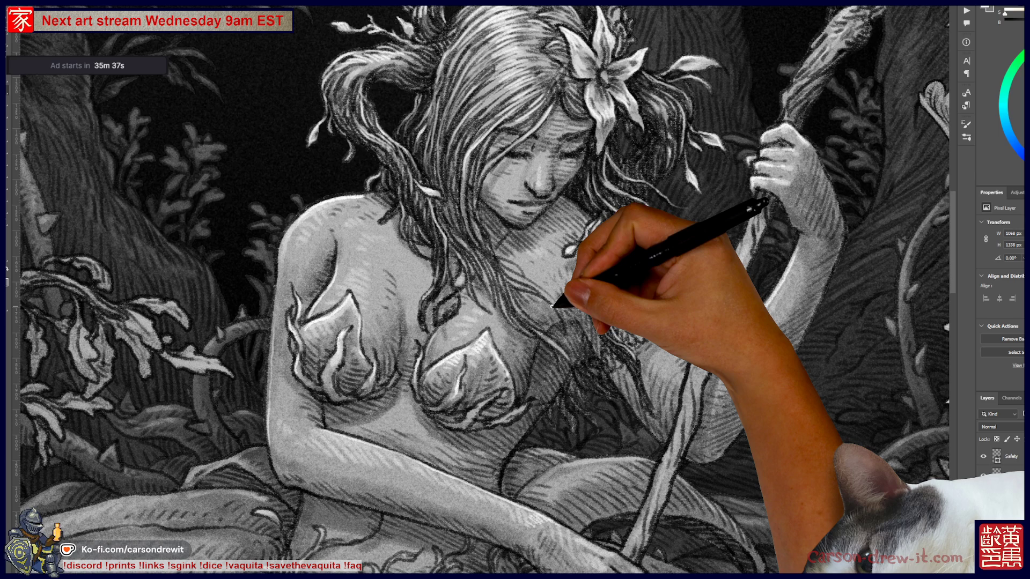
{"action": "mouse_move", "coordinate": [501, 345]}
{"action": "left_mouse_down"}
{"action": "mouse_move", "coordinate": [545, 299]}
{"action": "mouse_move", "coordinate": [437, 157]}
{"action": "left_mouse_up"}
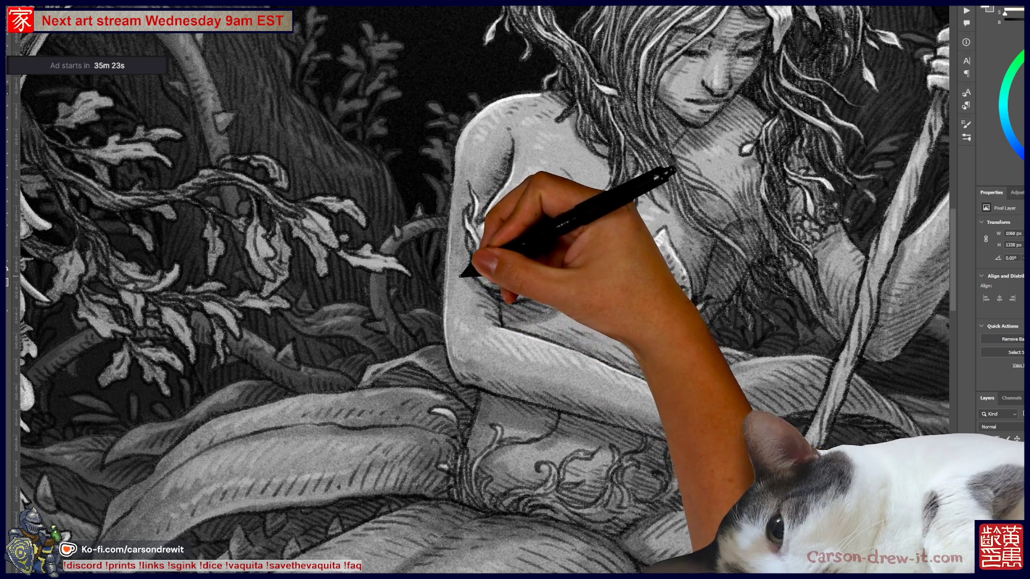
Pan to frame the woman's torso together with the foliage on her left
{"action": "left_click_drag", "start_coordinate": [466, 308], "coordinate": [527, 295]}
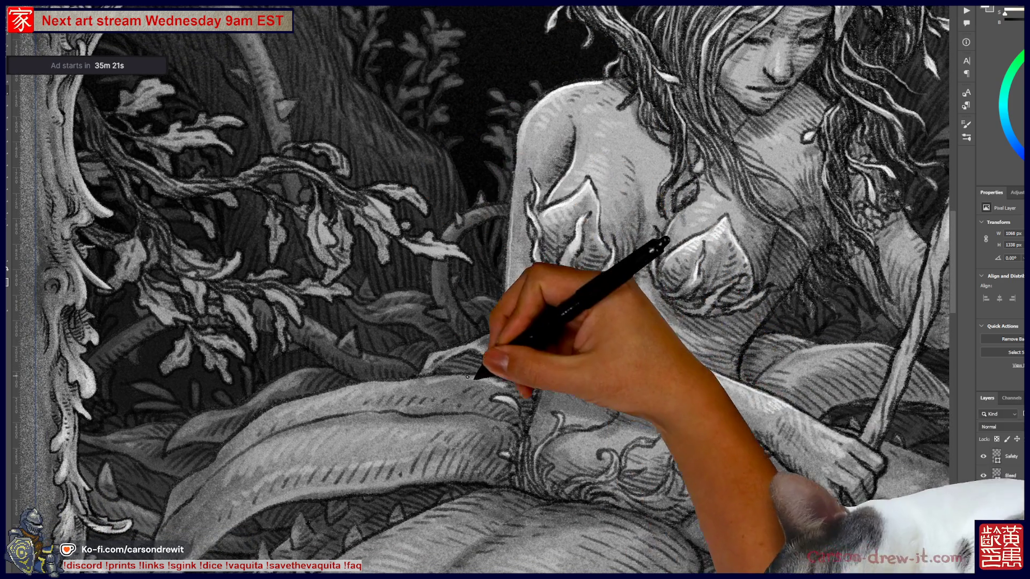
{"action": "left_click_drag", "start_coordinate": [475, 370], "coordinate": [518, 398]}
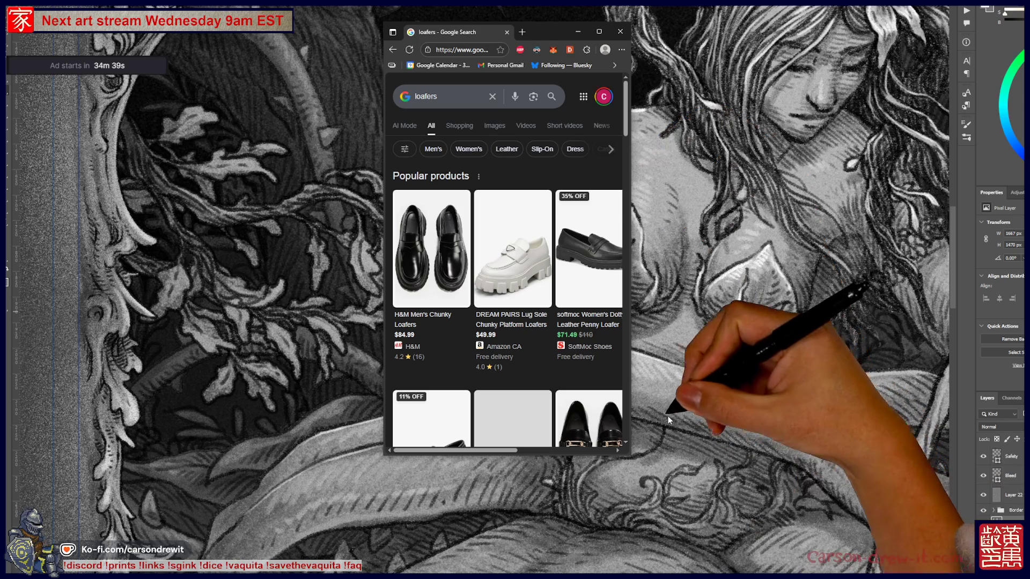
Widen the browser window, check the shopping results for loafers, then go back
{"action": "left_click_drag", "start_coordinate": [631, 369], "coordinate": [743, 370]}
{"action": "left_click_drag", "start_coordinate": [889, 374], "coordinate": [891, 374]}
{"action": "scroll", "coordinate": [848, 386], "scroll_direction": "down", "scroll_amount": 4}
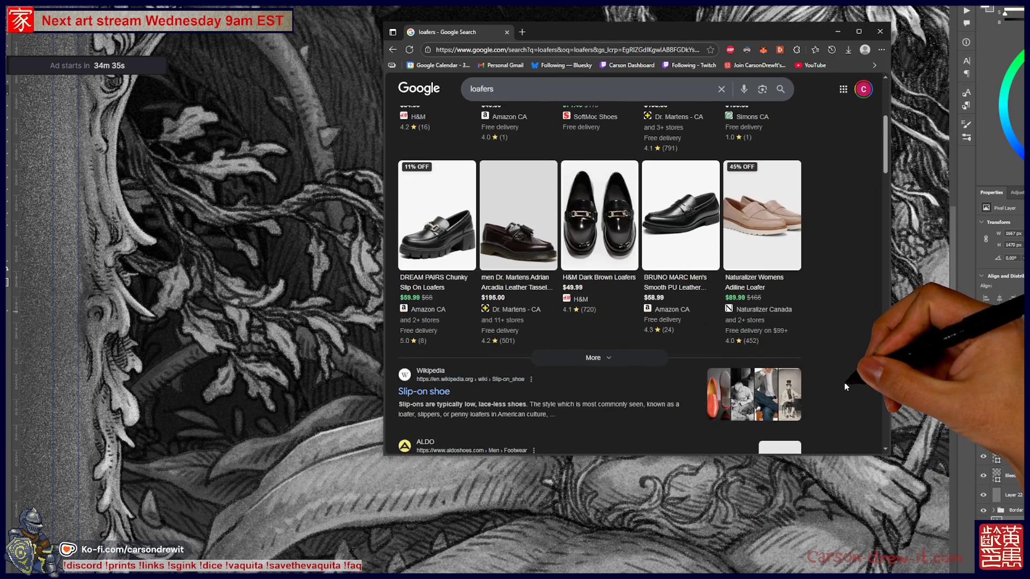
{"action": "scroll", "coordinate": [847, 385], "scroll_direction": "up", "scroll_amount": 5}
{"action": "left_click", "coordinate": [464, 125]}
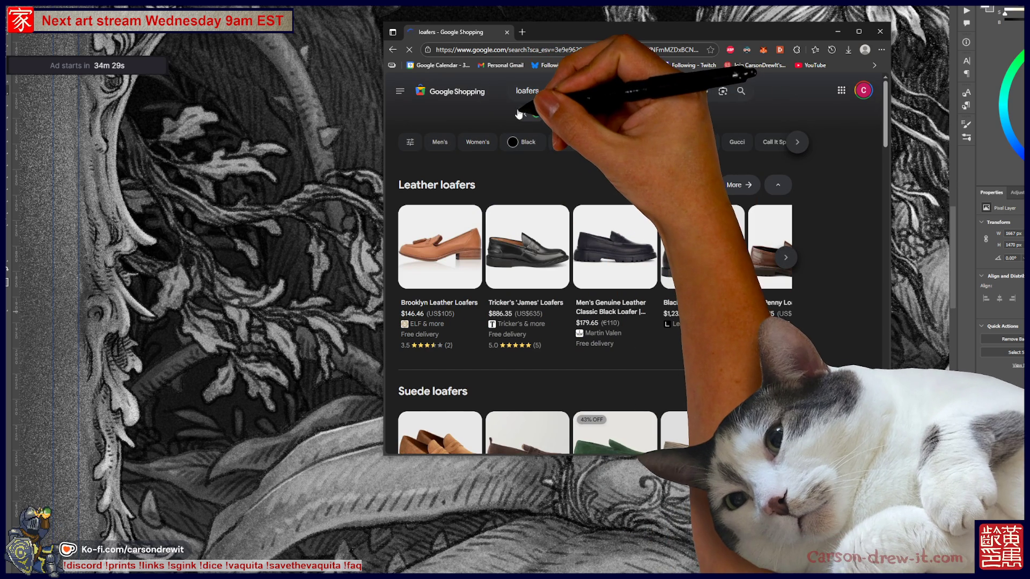
{"action": "key", "text": "alt+Left"}
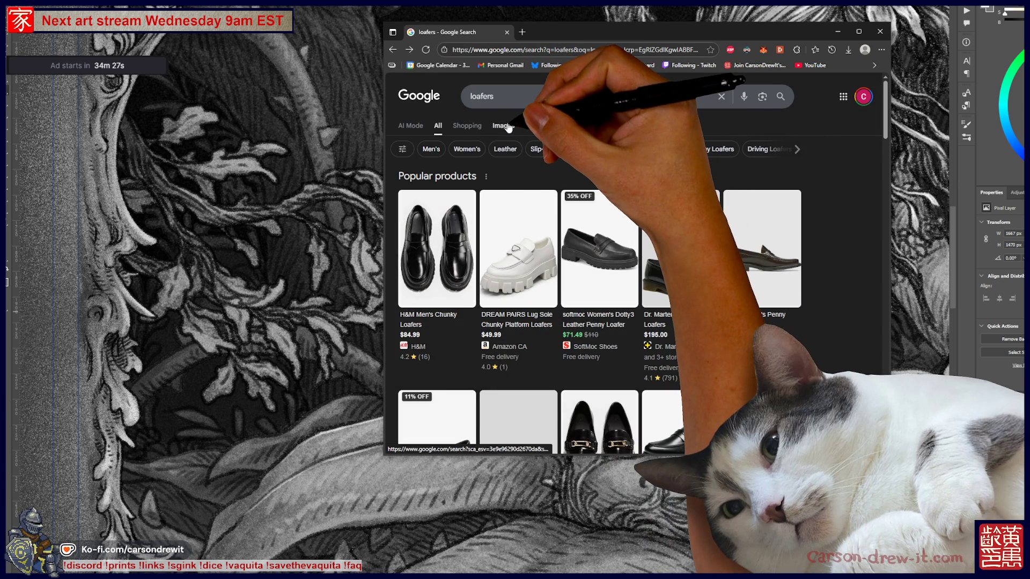
Browse the image results for loafers
{"action": "left_click", "coordinate": [504, 126]}
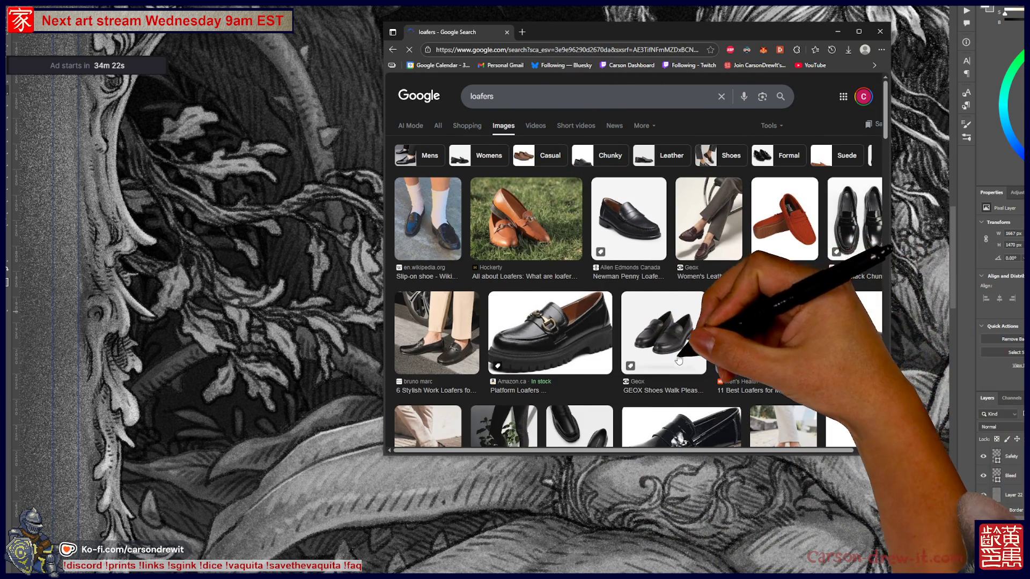
{"action": "scroll", "coordinate": [682, 358], "scroll_direction": "down", "scroll_amount": 3}
{"action": "scroll", "coordinate": [722, 223], "scroll_direction": "down", "scroll_amount": 2}
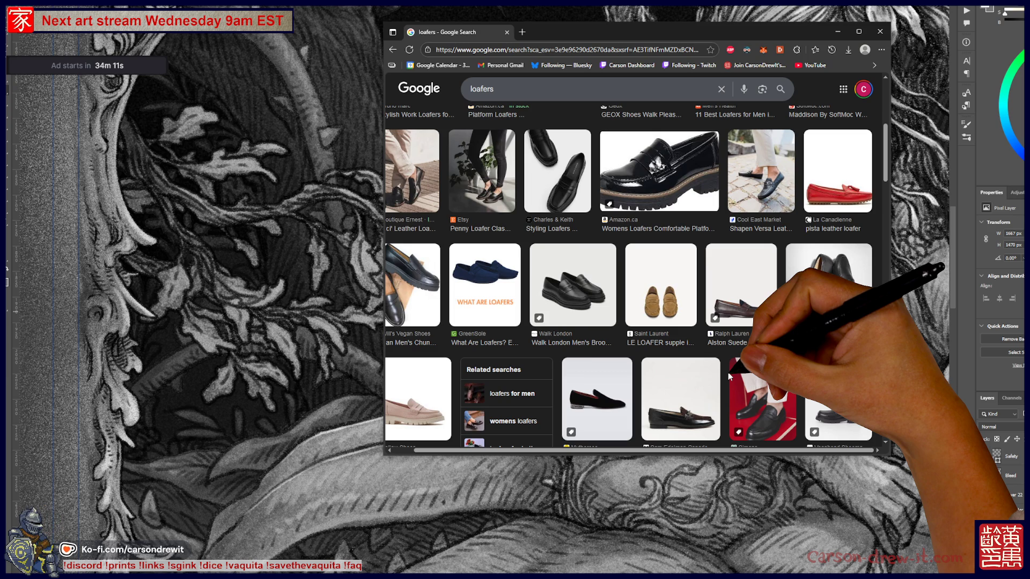
{"action": "scroll", "coordinate": [728, 372], "scroll_direction": "down", "scroll_amount": 3}
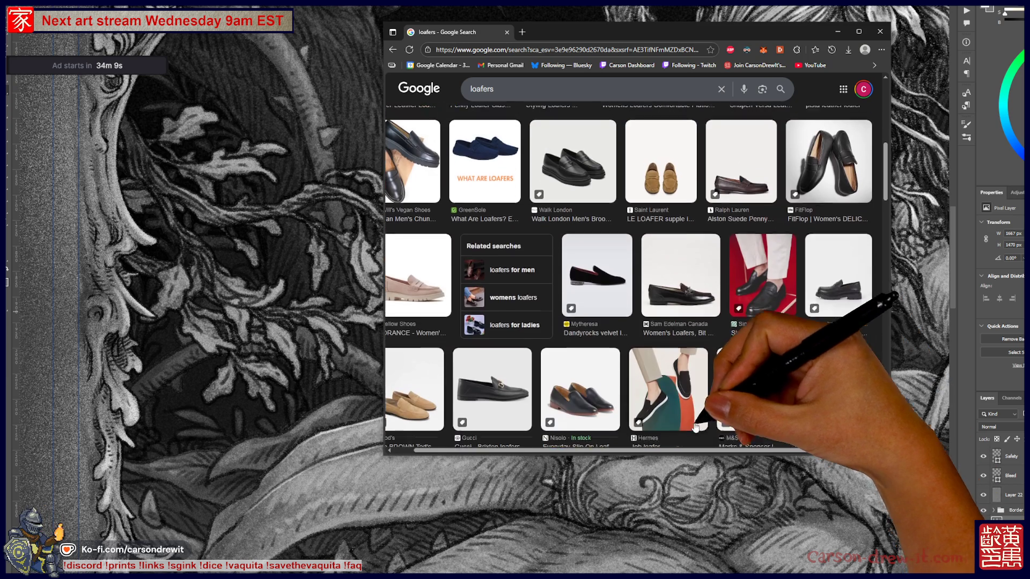
{"action": "scroll", "coordinate": [789, 372], "scroll_direction": "up", "scroll_amount": 3}
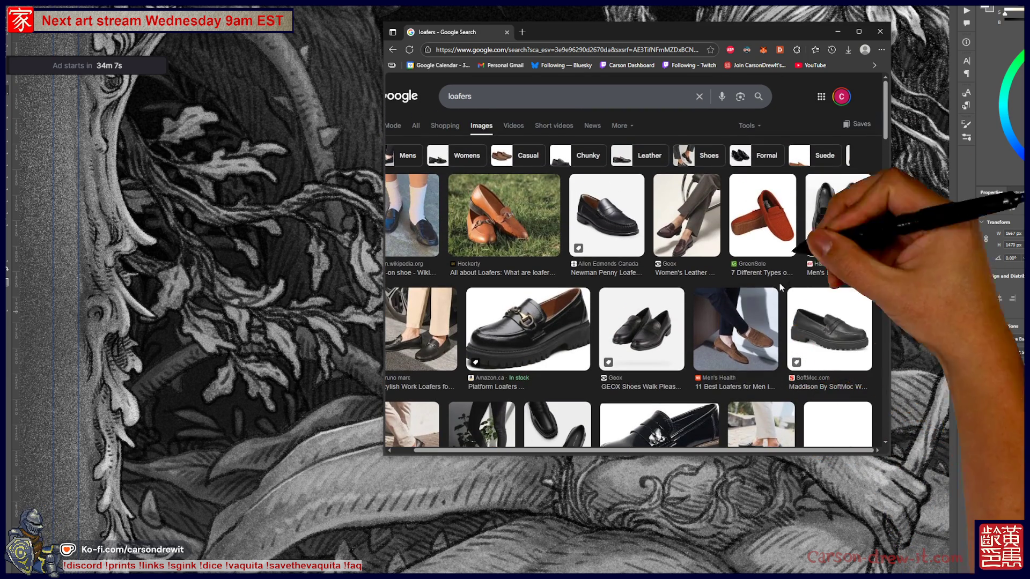
Select 'loafers' in the search box, then minimize the browser to return to the artwork
{"action": "left_click", "coordinate": [514, 96]}
{"action": "double_click", "coordinate": [513, 96]}
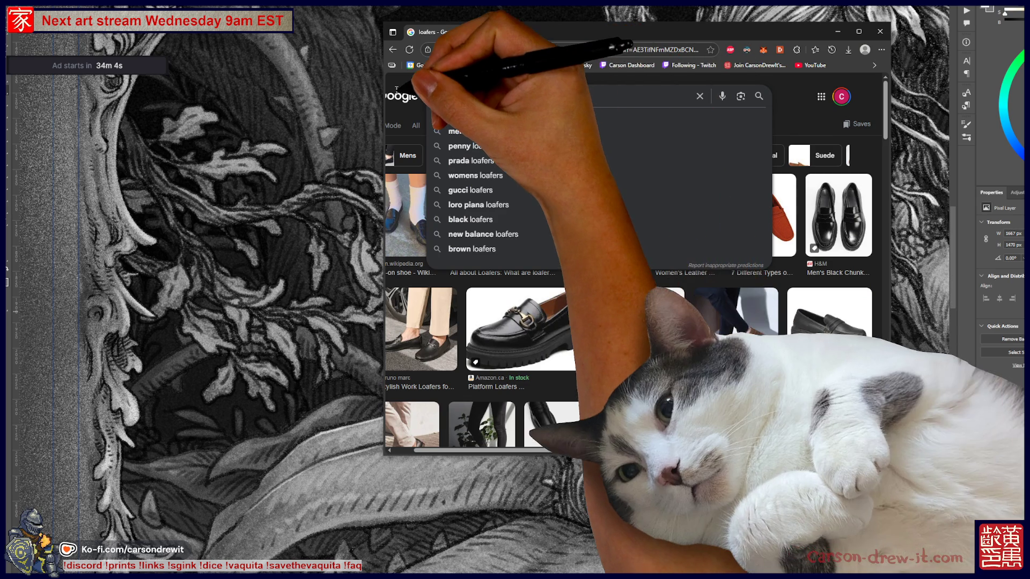
{"action": "left_click", "coordinate": [836, 31]}
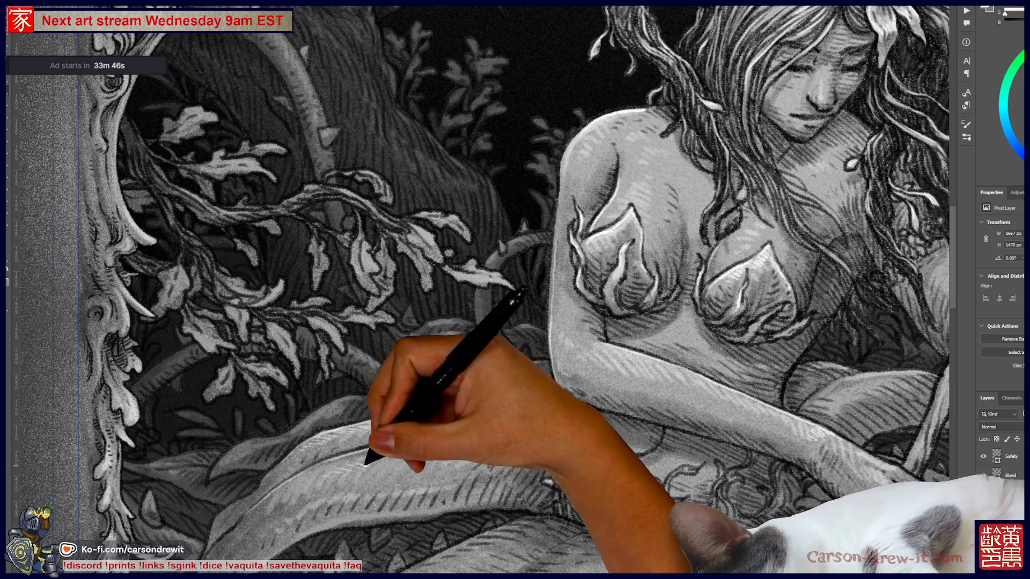
{"action": "mouse_move", "coordinate": [672, 442]}
{"action": "left_mouse_down"}
{"action": "mouse_move", "coordinate": [460, 437]}
{"action": "mouse_move", "coordinate": [322, 350]}
{"action": "left_mouse_up"}
{"action": "left_click_drag", "start_coordinate": [371, 505], "coordinate": [509, 402]}
{"action": "left_click_drag", "start_coordinate": [541, 247], "coordinate": [345, 370]}
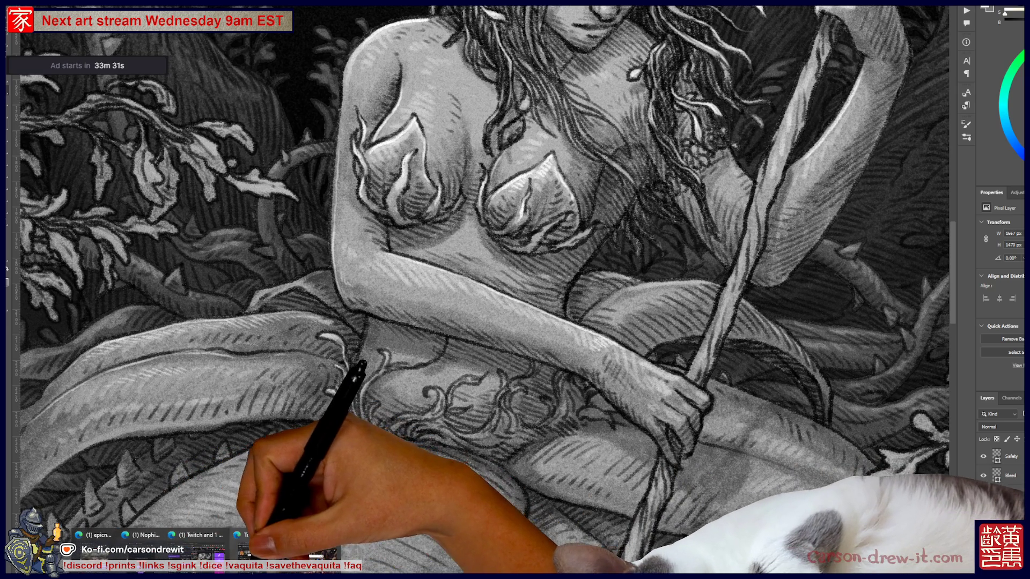
{"action": "key", "text": "super+d"}
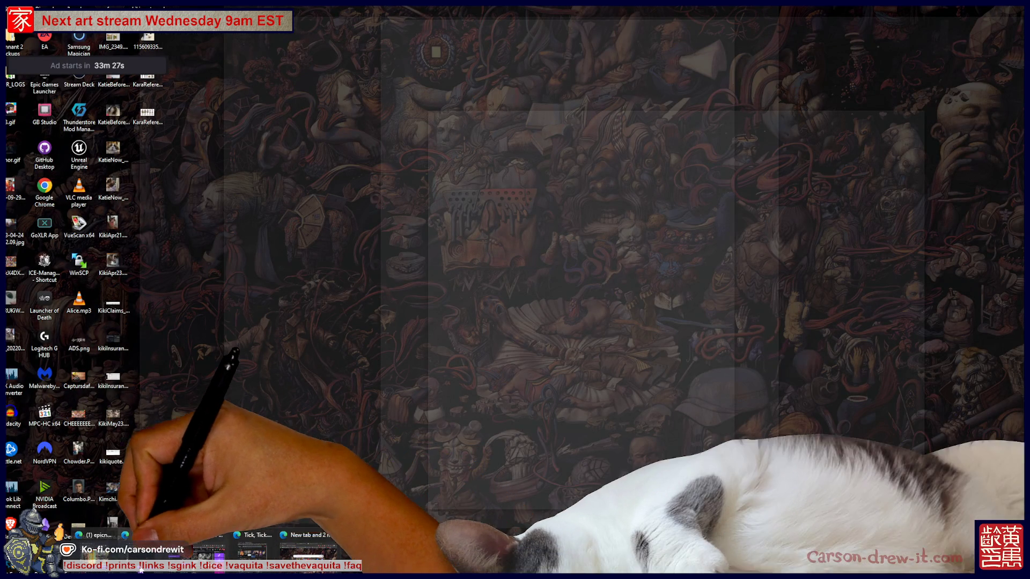
Close an accidentally opened empty browser window and restore the drawing window
{"action": "middle_click", "coordinate": [258, 570]}
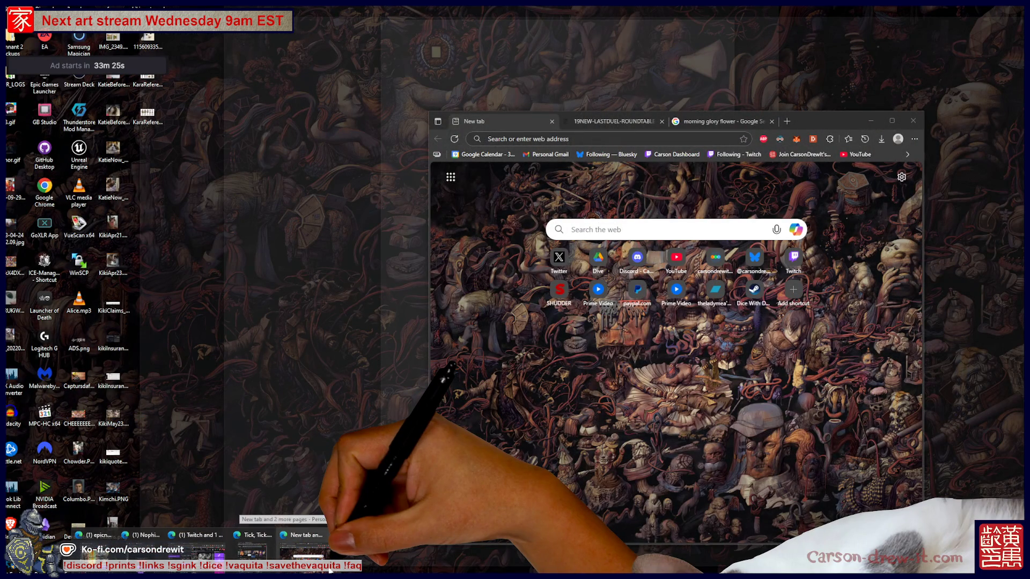
{"action": "key", "text": "super+d"}
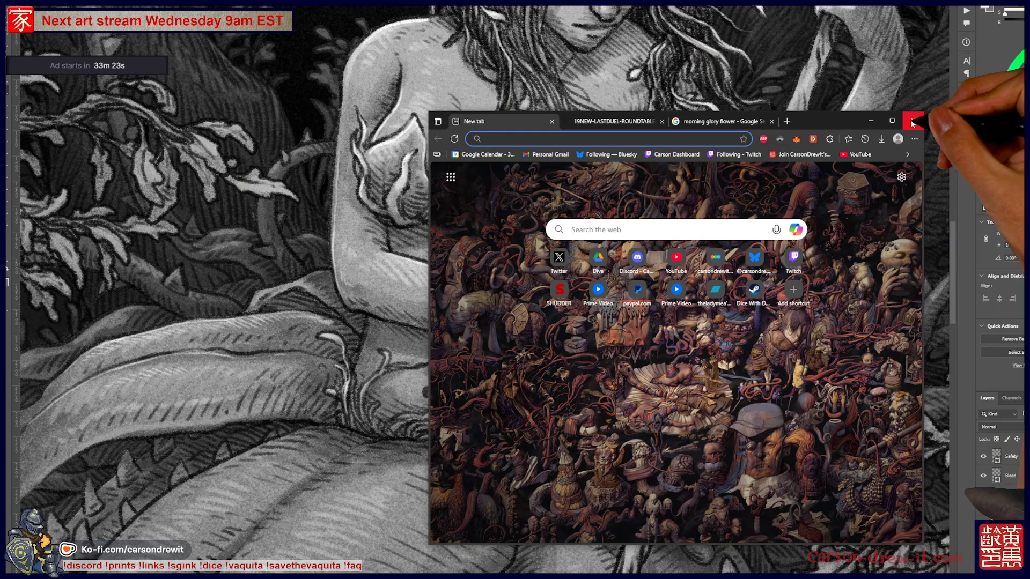
{"action": "left_click", "coordinate": [912, 123]}
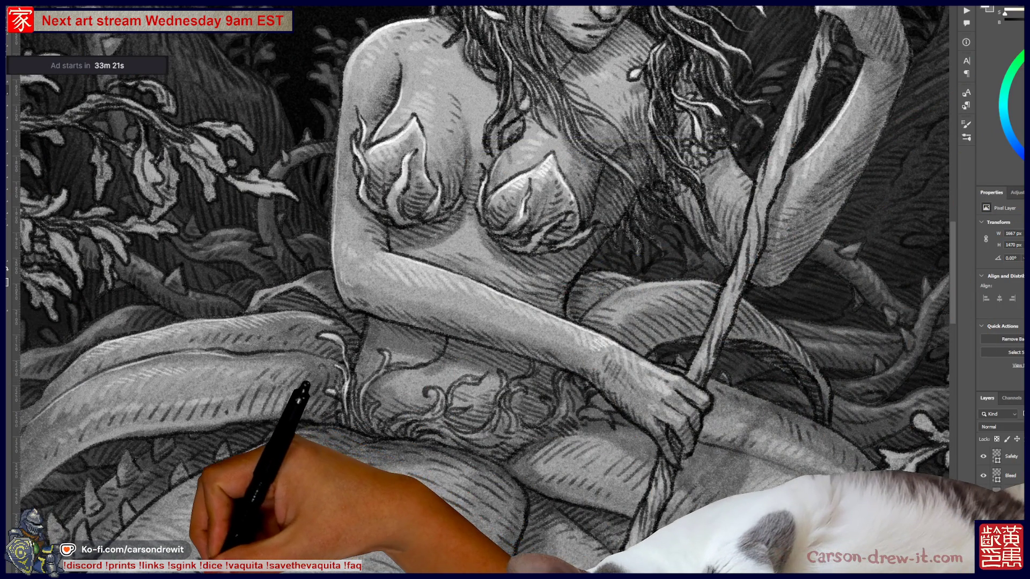
{"action": "key", "text": "super+d"}
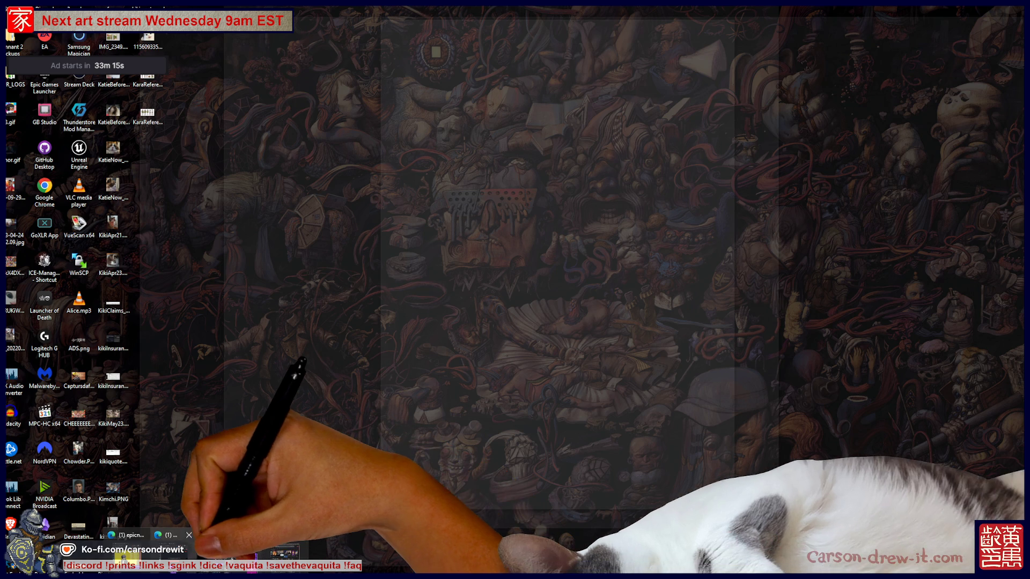
{"action": "left_click", "coordinate": [143, 570]}
Bring up the Bandcamp Clair Obscur: Expedition 33 album page and scroll to track 61
{"action": "left_click", "coordinate": [225, 535]}
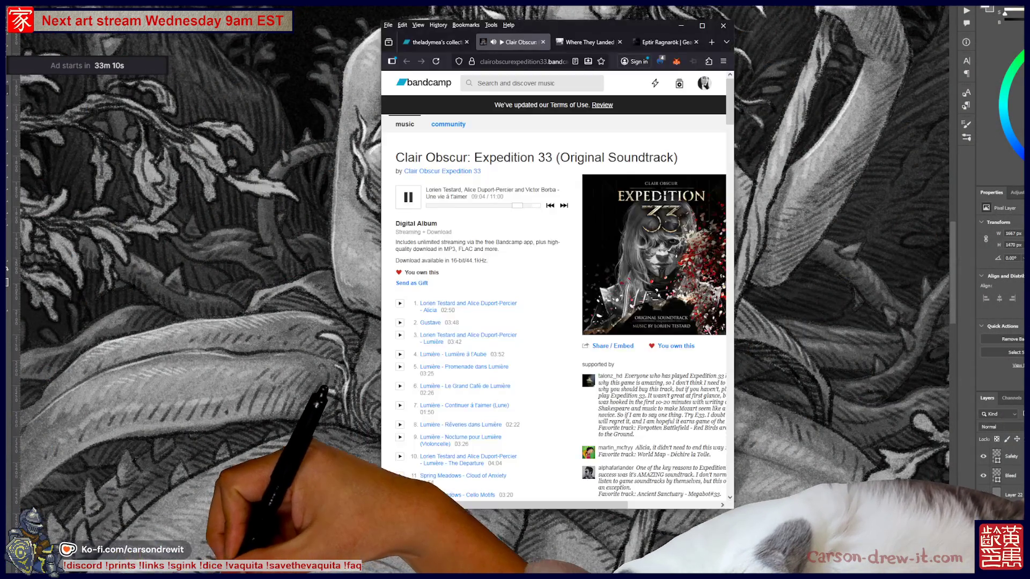
{"action": "scroll", "coordinate": [497, 382], "scroll_direction": "down", "scroll_amount": 5}
{"action": "scroll", "coordinate": [498, 381], "scroll_direction": "down", "scroll_amount": 15}
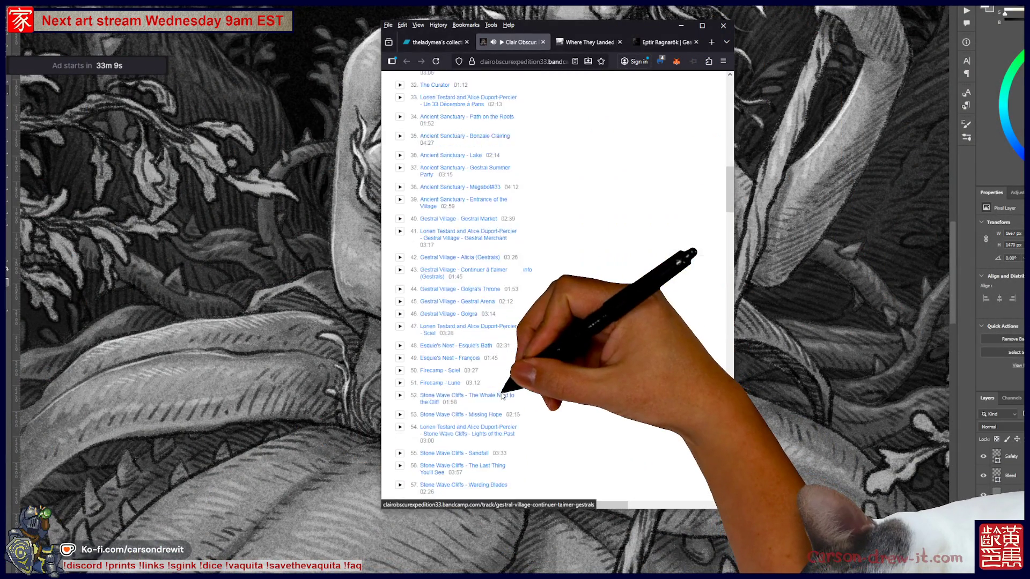
{"action": "scroll", "coordinate": [507, 418], "scroll_direction": "down", "scroll_amount": 20}
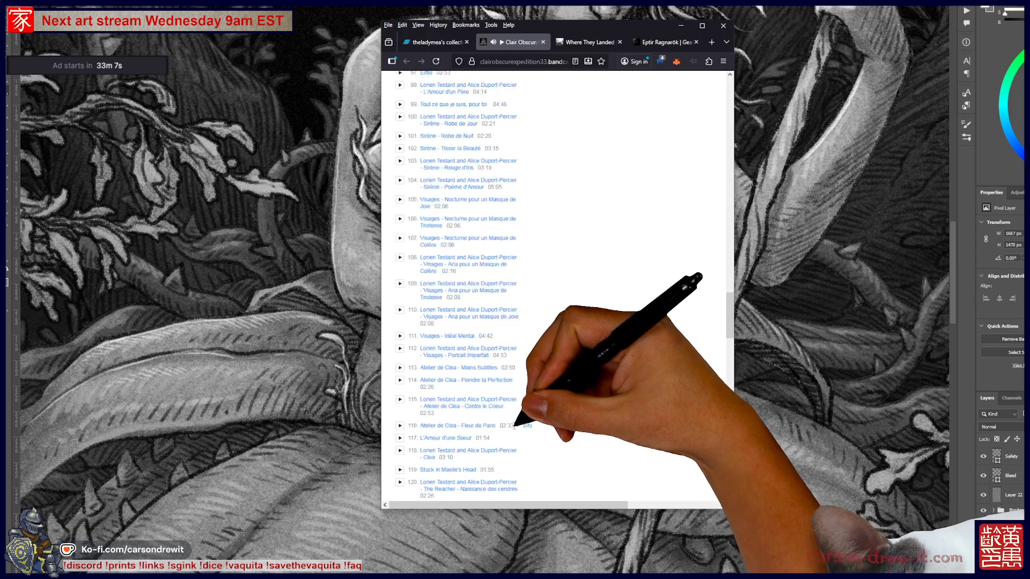
{"action": "scroll", "coordinate": [535, 432], "scroll_direction": "up", "scroll_amount": 12}
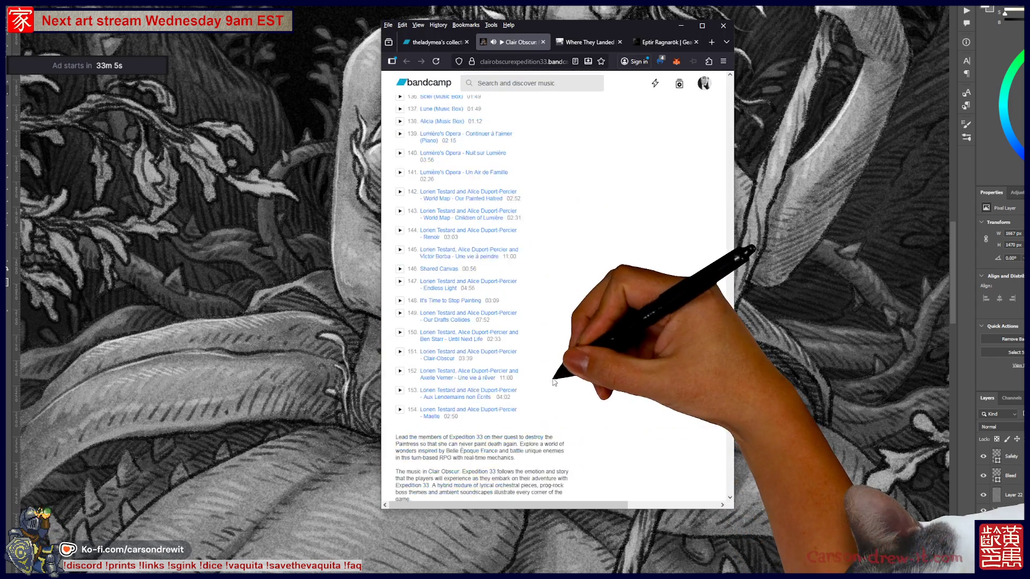
{"action": "scroll", "coordinate": [546, 390], "scroll_direction": "up", "scroll_amount": 10}
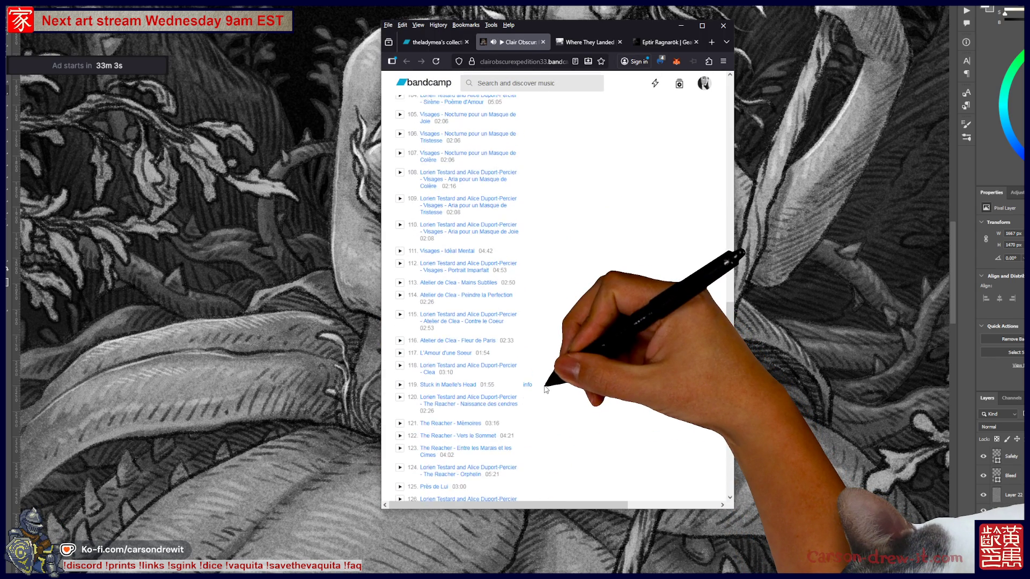
{"action": "scroll", "coordinate": [542, 392], "scroll_direction": "up", "scroll_amount": 15}
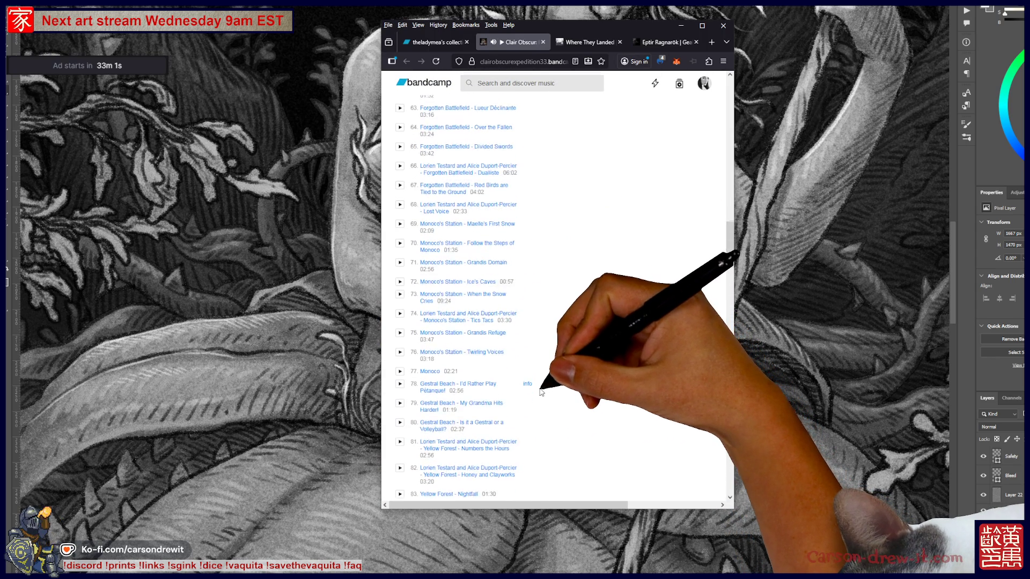
{"action": "scroll", "coordinate": [544, 381], "scroll_direction": "up", "scroll_amount": 10}
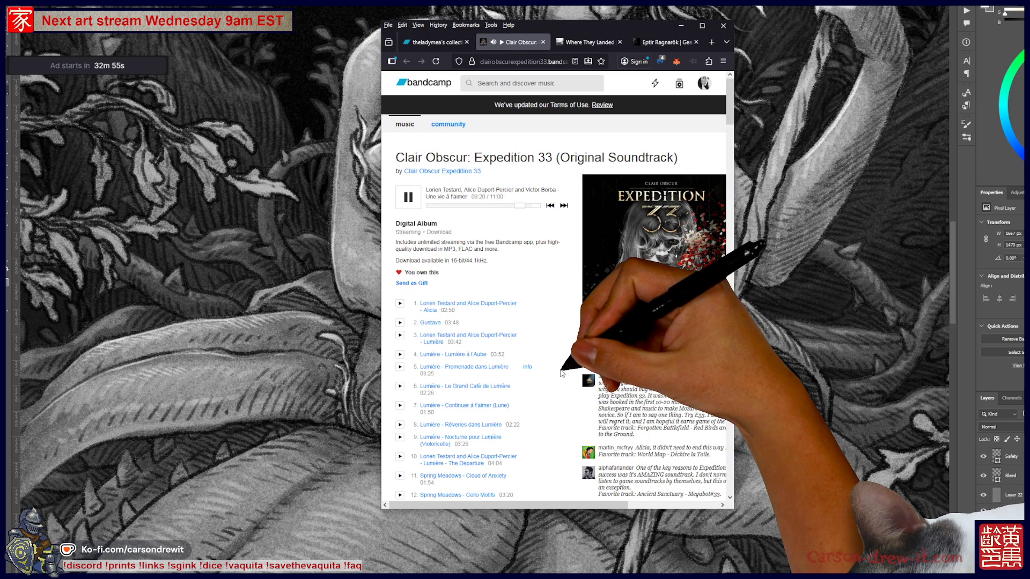
{"action": "scroll", "coordinate": [561, 373], "scroll_direction": "down", "scroll_amount": 15}
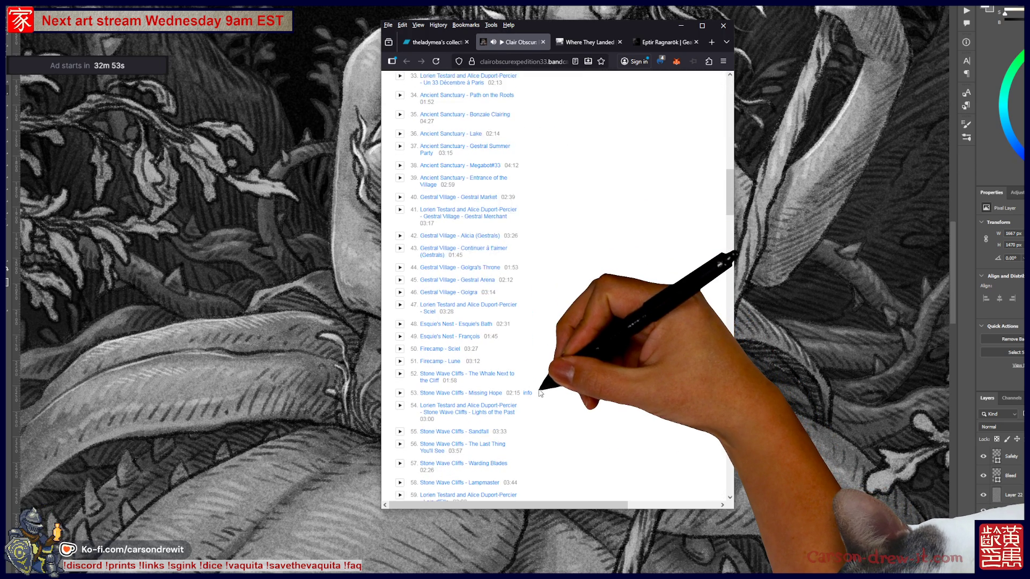
{"action": "scroll", "coordinate": [536, 390], "scroll_direction": "down", "scroll_amount": 8}
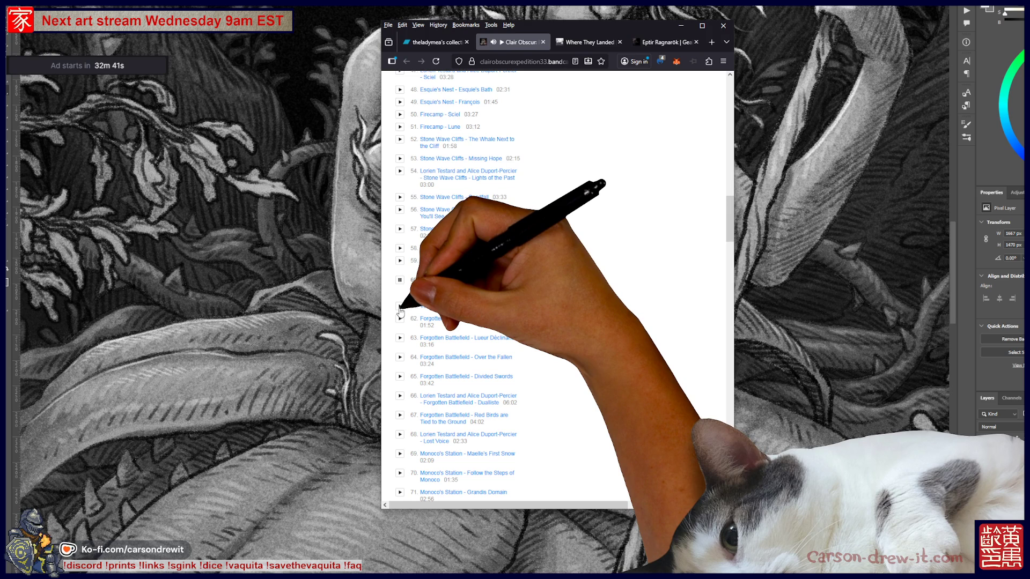
Play track 61 'Verso', scroll back to the top, and switch to the painting
{"action": "left_click", "coordinate": [400, 307]}
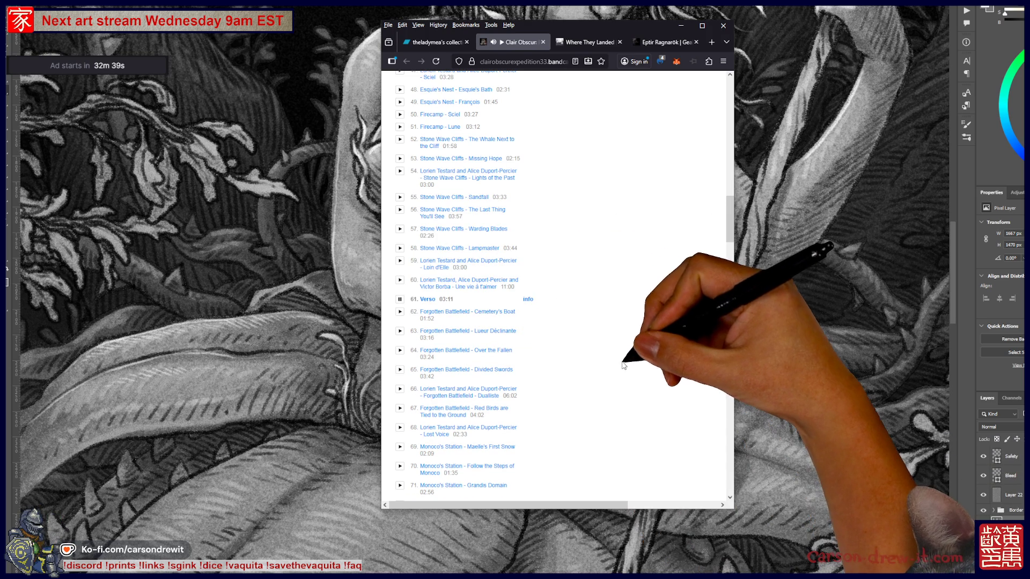
{"action": "scroll", "coordinate": [621, 361], "scroll_direction": "up", "scroll_amount": 5}
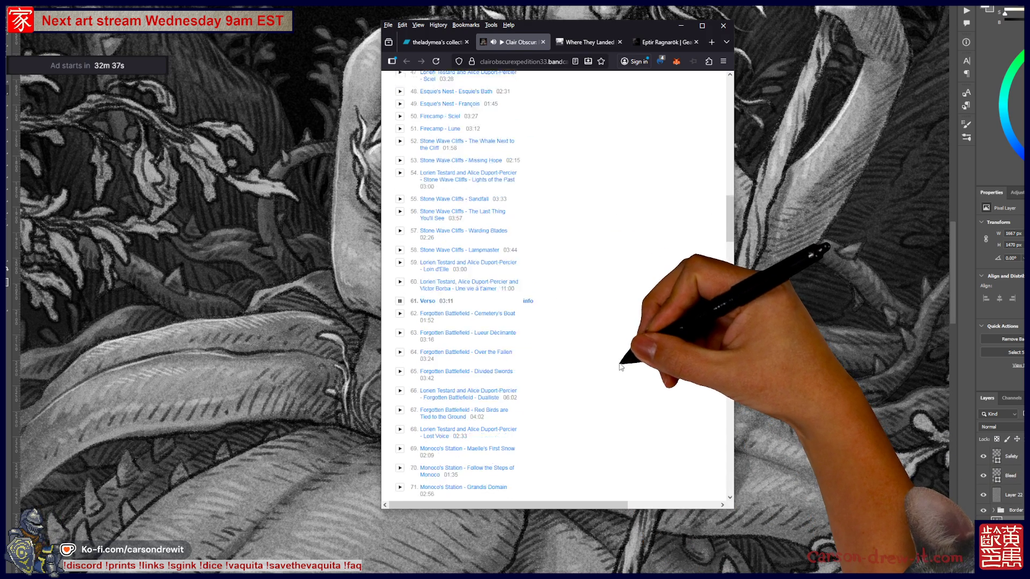
{"action": "scroll", "coordinate": [608, 367], "scroll_direction": "up", "scroll_amount": 10}
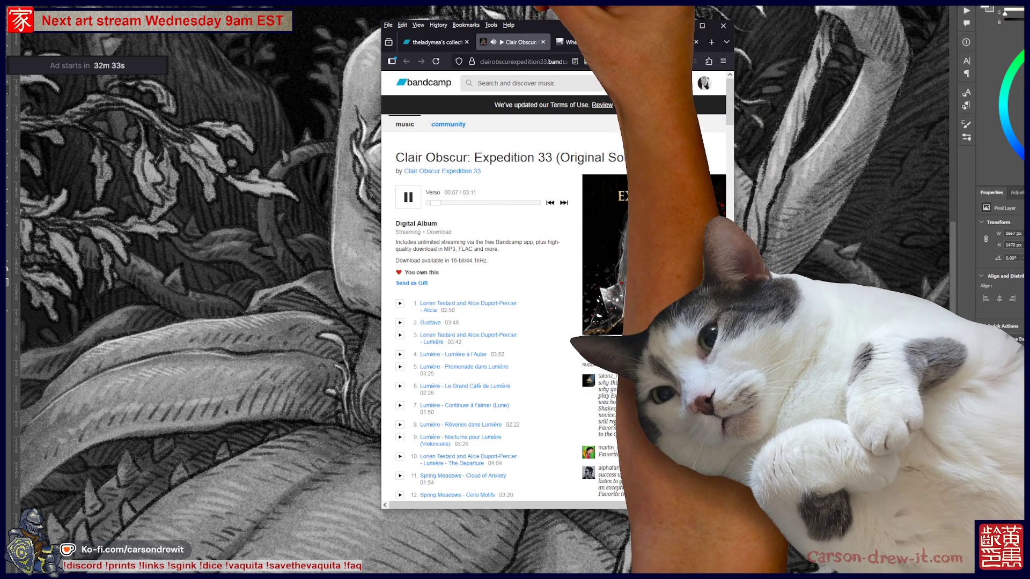
{"action": "key", "text": "alt+Tab"}
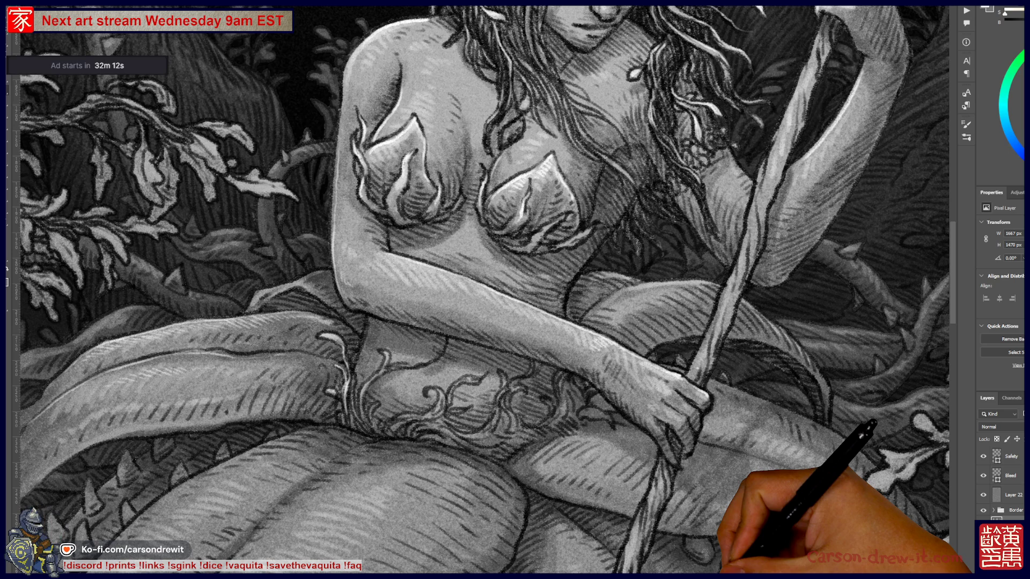
Pan the canvas to the woman's torso and staff
{"action": "left_click_drag", "start_coordinate": [603, 345], "coordinate": [566, 371]}
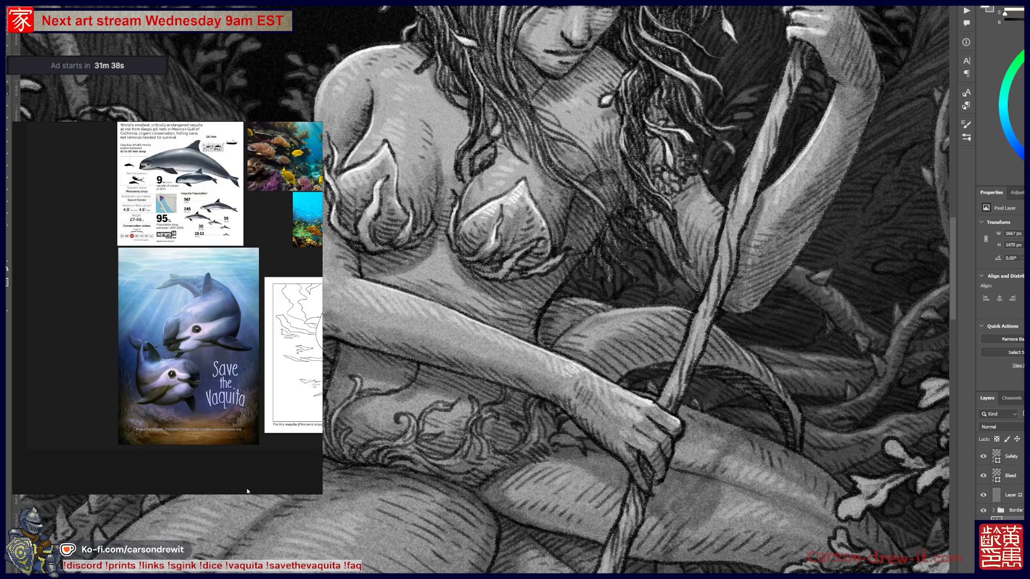
Enlarge the Save the Vaquita poster, then close the vaquita reference window
{"action": "double_click", "coordinate": [214, 380]}
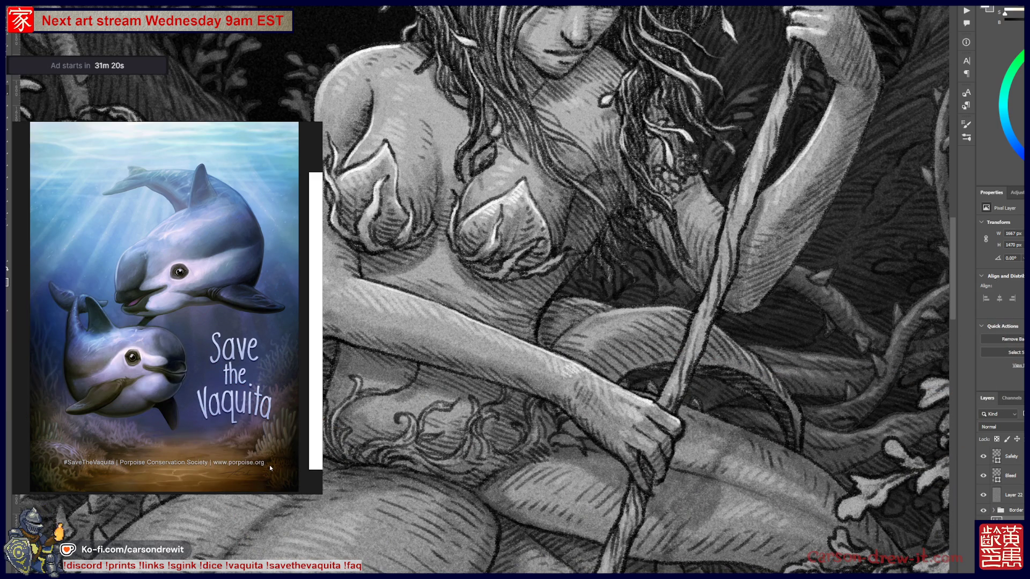
{"action": "mouse_move", "coordinate": [303, 127]}
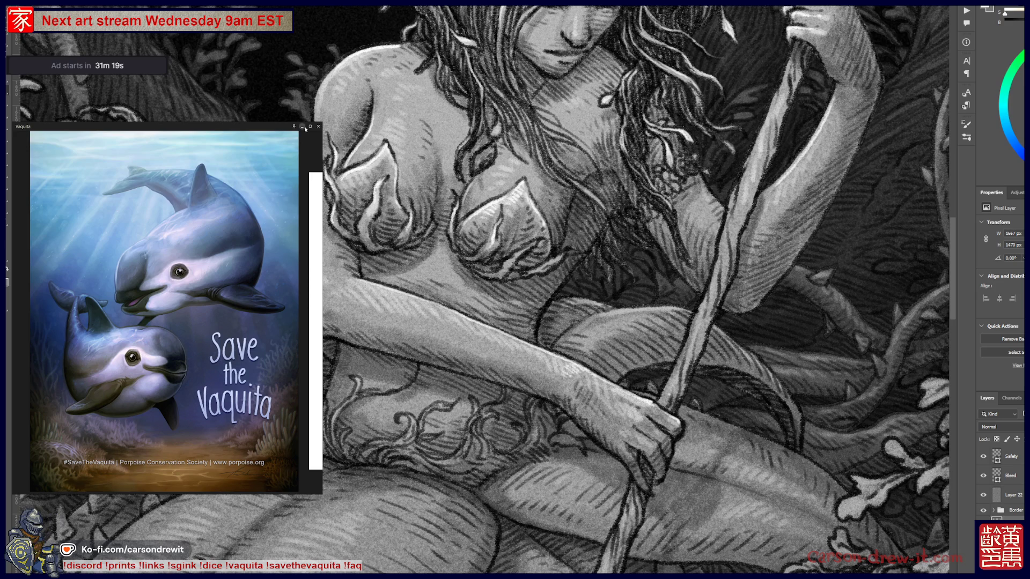
{"action": "left_click", "coordinate": [317, 127]}
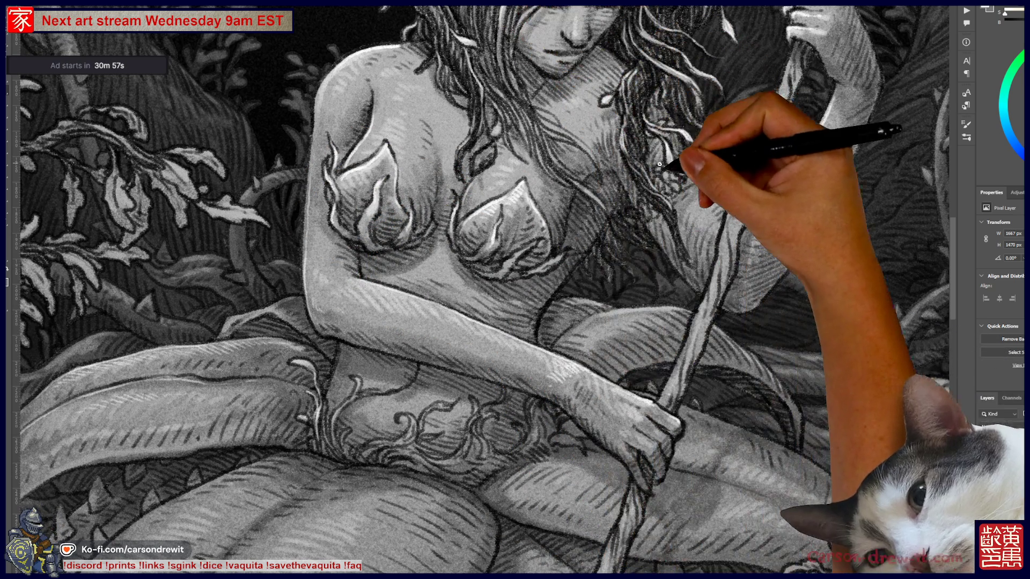
Pan down to the waist vines and draw small curling swirl strokes on them
{"action": "left_click_drag", "start_coordinate": [729, 216], "coordinate": [632, 299]}
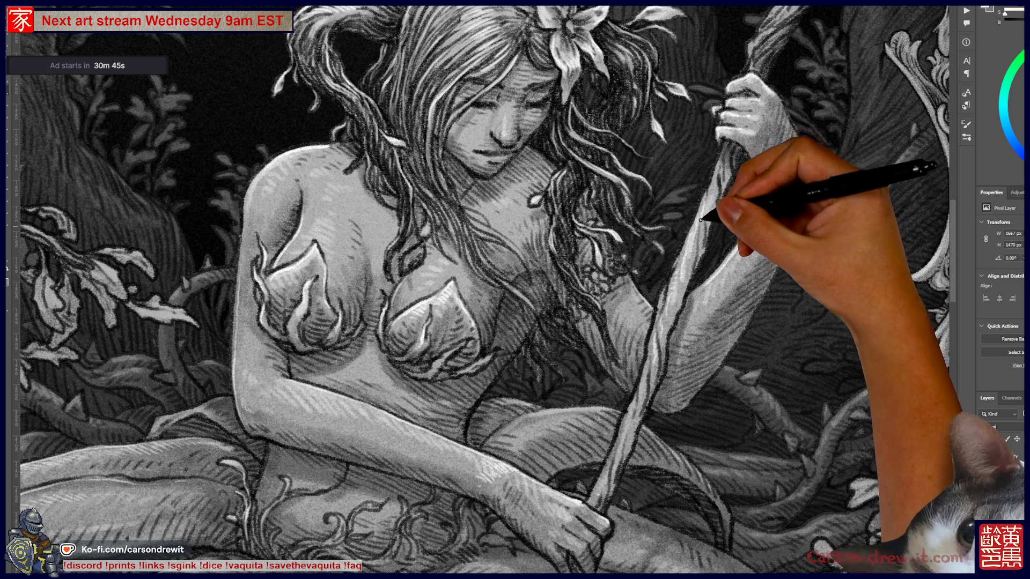
{"action": "left_click_drag", "start_coordinate": [732, 144], "coordinate": [731, 251]}
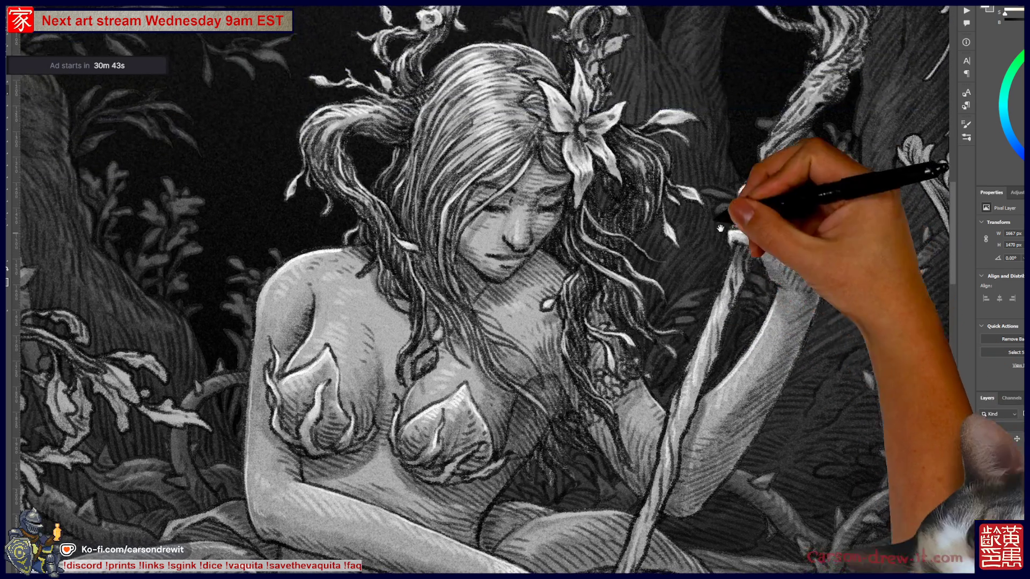
{"action": "mouse_move", "coordinate": [425, 390]}
{"action": "left_mouse_down"}
{"action": "mouse_move", "coordinate": [616, 306]}
{"action": "mouse_move", "coordinate": [625, 212]}
{"action": "left_mouse_up"}
{"action": "mouse_move", "coordinate": [575, 558]}
{"action": "left_mouse_down"}
{"action": "mouse_move", "coordinate": [574, 402]}
{"action": "mouse_move", "coordinate": [542, 352]}
{"action": "left_mouse_up"}
{"action": "mouse_move", "coordinate": [488, 387]}
{"action": "left_mouse_down"}
{"action": "mouse_move", "coordinate": [524, 361]}
{"action": "mouse_move", "coordinate": [553, 370]}
{"action": "left_mouse_up"}
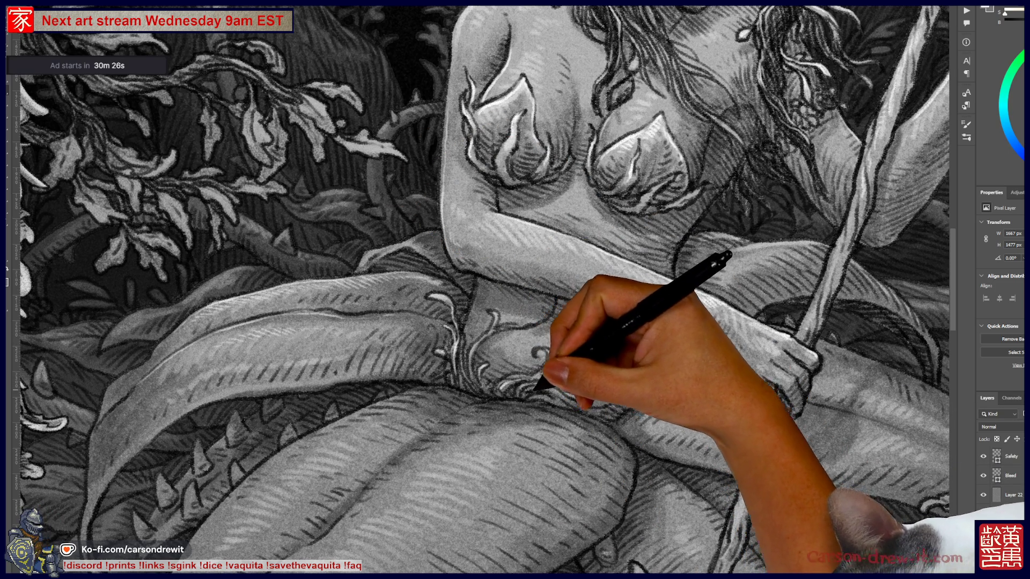
Add more strokes to the waist vines, then frame the leaves below her lap
{"action": "mouse_move", "coordinate": [563, 398]}
{"action": "left_mouse_down"}
{"action": "mouse_move", "coordinate": [582, 404]}
{"action": "mouse_move", "coordinate": [614, 375]}
{"action": "mouse_move", "coordinate": [567, 364]}
{"action": "mouse_move", "coordinate": [574, 373]}
{"action": "left_mouse_up"}
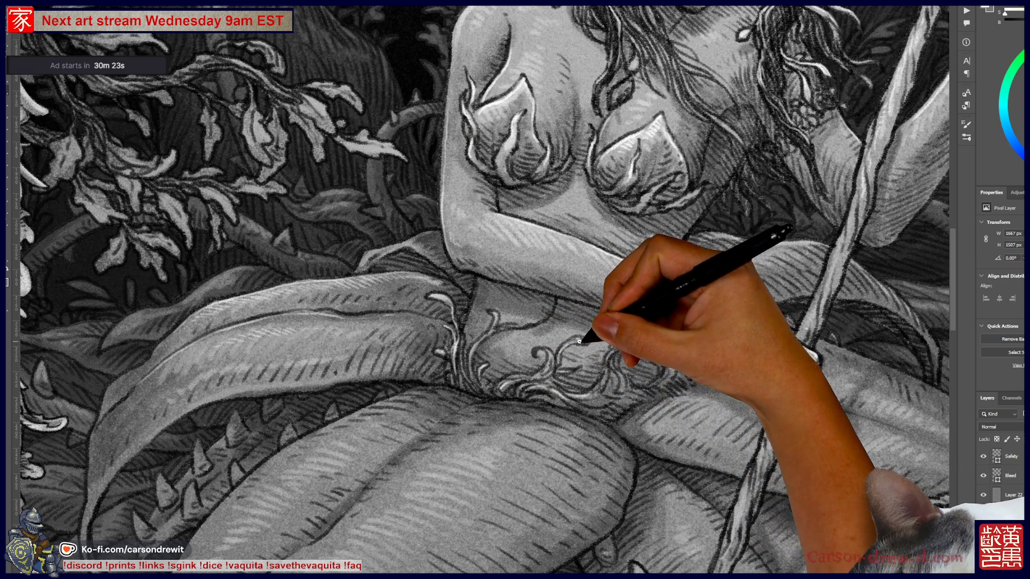
{"action": "mouse_move", "coordinate": [472, 166]}
{"action": "left_mouse_down"}
{"action": "mouse_move", "coordinate": [483, 345]}
{"action": "mouse_move", "coordinate": [414, 237]}
{"action": "left_mouse_up"}
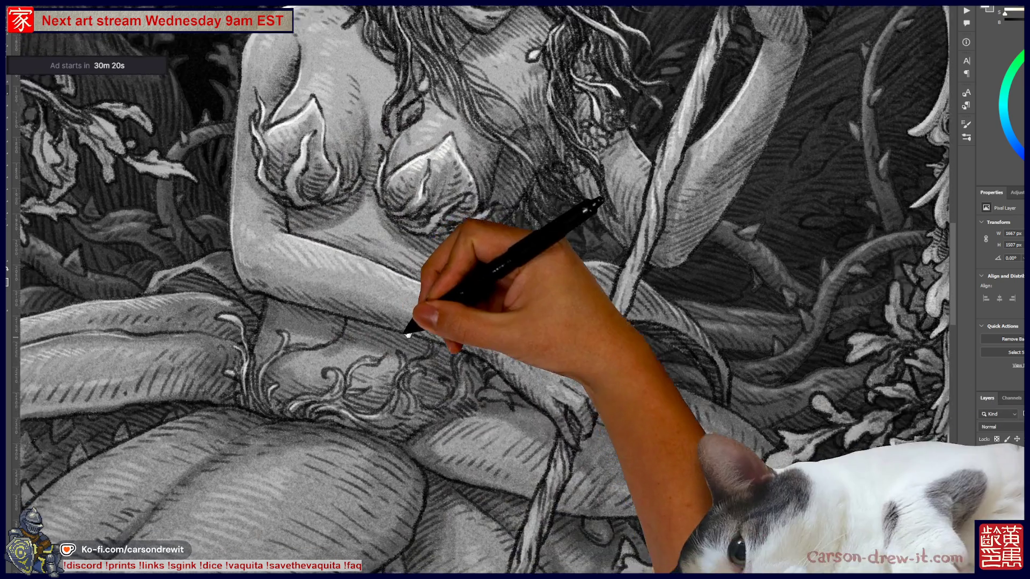
{"action": "left_click_drag", "start_coordinate": [409, 329], "coordinate": [376, 234]}
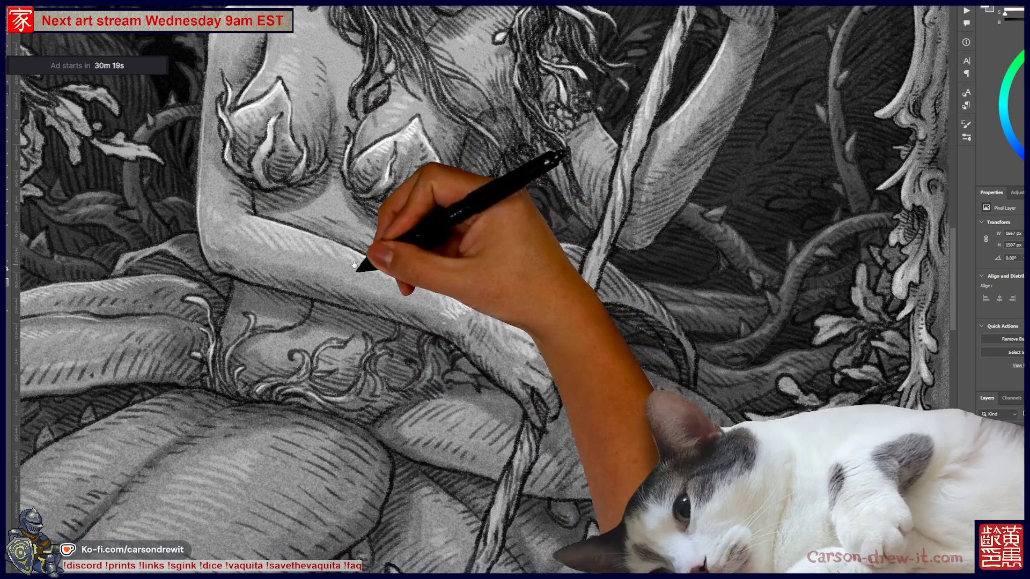
{"action": "left_click_drag", "start_coordinate": [437, 386], "coordinate": [615, 312]}
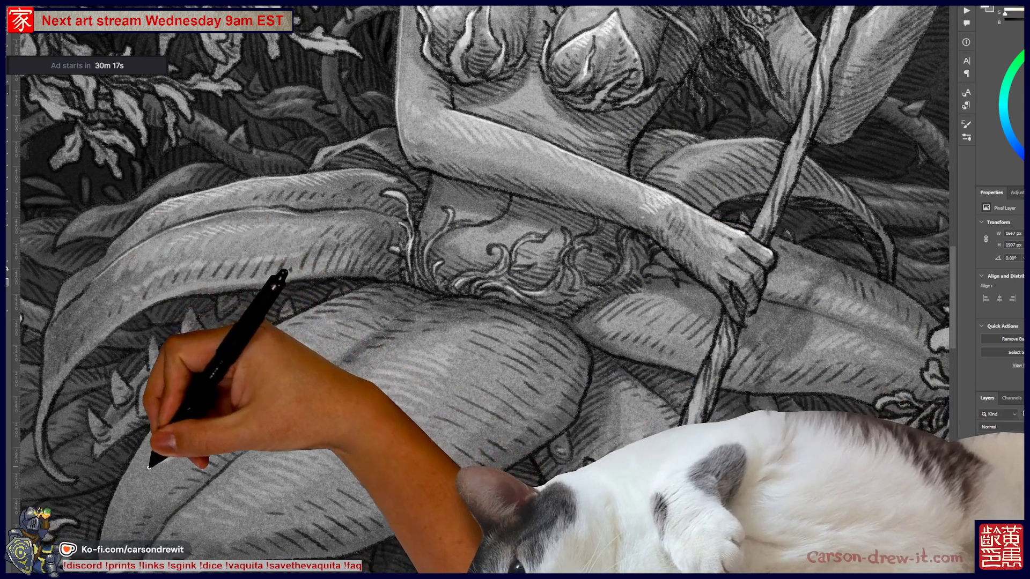
Paint white highlights along the large leaf edges and detail the small leaves below her knee
{"action": "mouse_move", "coordinate": [149, 436]}
{"action": "left_mouse_down"}
{"action": "mouse_move", "coordinate": [230, 349]}
{"action": "mouse_move", "coordinate": [340, 298]}
{"action": "mouse_move", "coordinate": [394, 369]}
{"action": "mouse_move", "coordinate": [340, 402]}
{"action": "mouse_move", "coordinate": [379, 356]}
{"action": "left_mouse_up"}
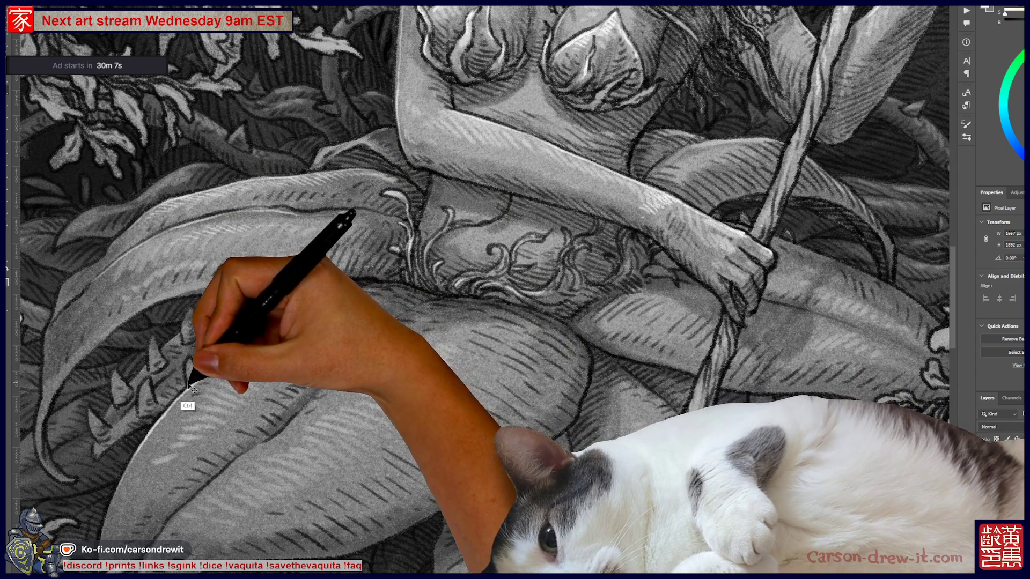
{"action": "mouse_move", "coordinate": [147, 400]}
{"action": "left_mouse_down"}
{"action": "mouse_move", "coordinate": [100, 397]}
{"action": "mouse_move", "coordinate": [114, 390]}
{"action": "left_mouse_up"}
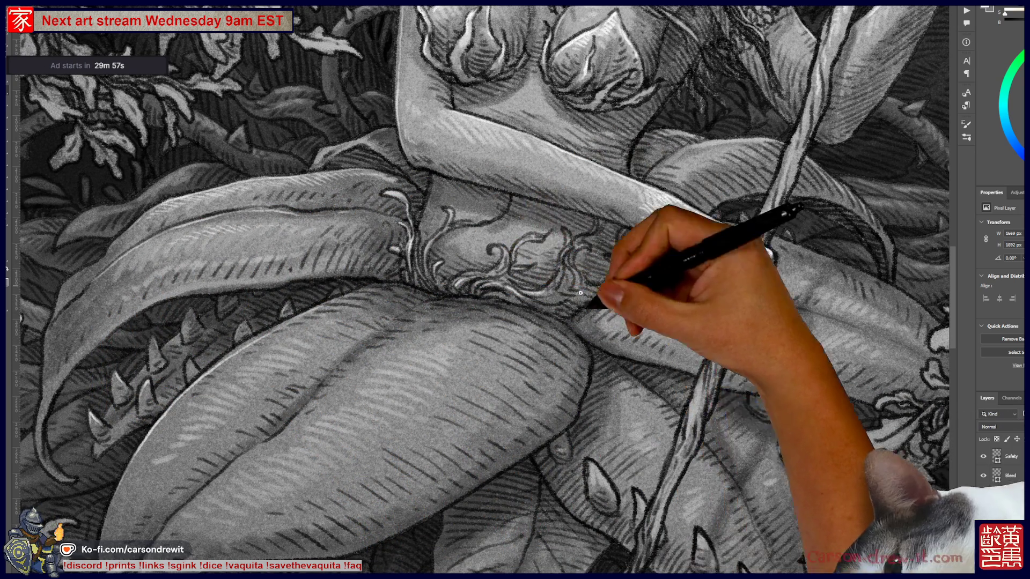
{"action": "scroll", "coordinate": [548, 368], "scroll_direction": "down", "scroll_amount": 3}
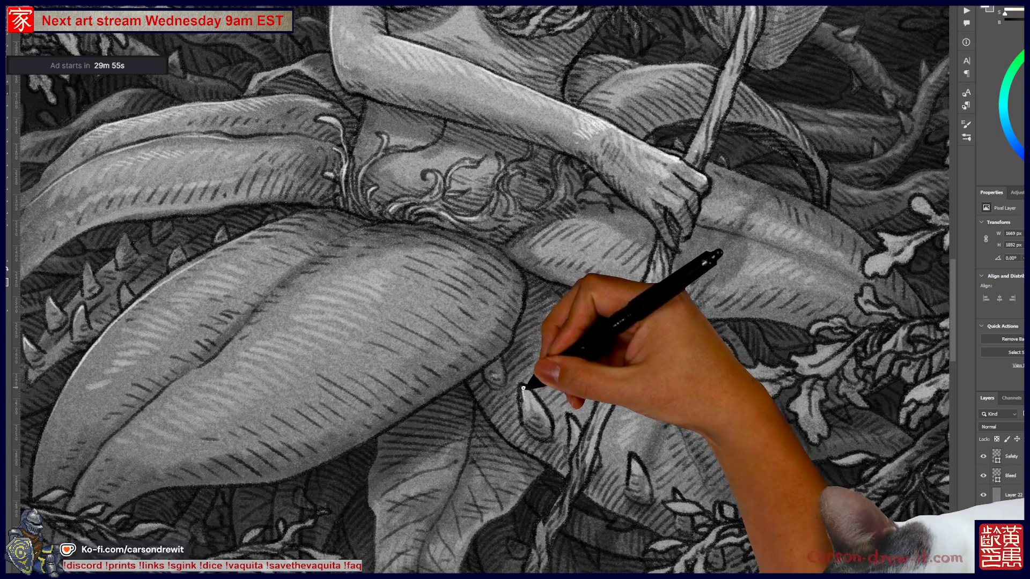
{"action": "left_click_drag", "start_coordinate": [570, 425], "coordinate": [586, 436]}
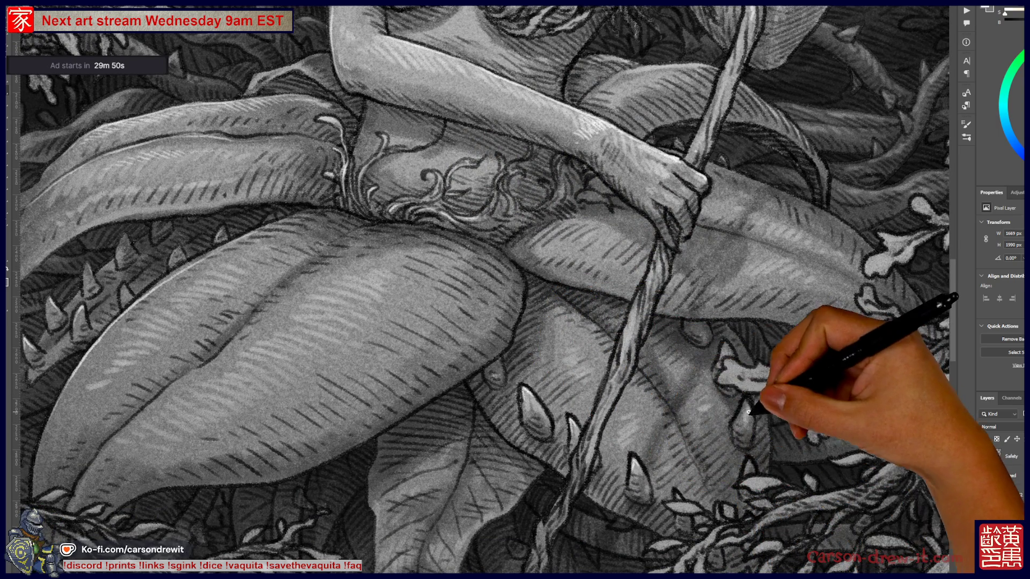
{"action": "left_click_drag", "start_coordinate": [673, 299], "coordinate": [612, 531]}
{"action": "mouse_move", "coordinate": [491, 212]}
{"action": "left_mouse_down"}
{"action": "mouse_move", "coordinate": [451, 356]}
{"action": "mouse_move", "coordinate": [510, 310]}
{"action": "mouse_move", "coordinate": [514, 291]}
{"action": "mouse_move", "coordinate": [435, 309]}
{"action": "left_mouse_up"}
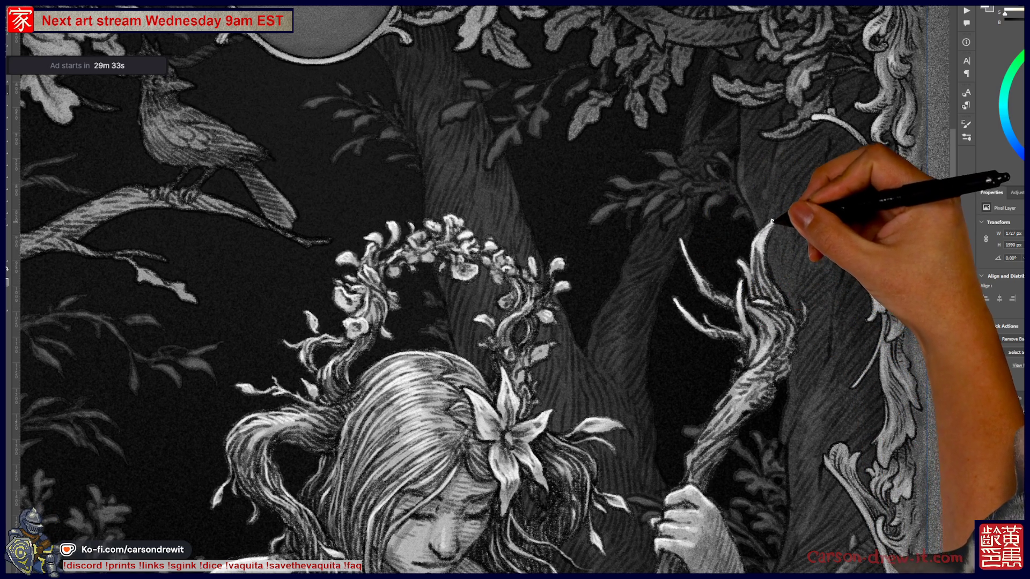
Paint light highlight strokes down the forked top of the woman's staff
{"action": "left_click_drag", "start_coordinate": [771, 223], "coordinate": [767, 332]}
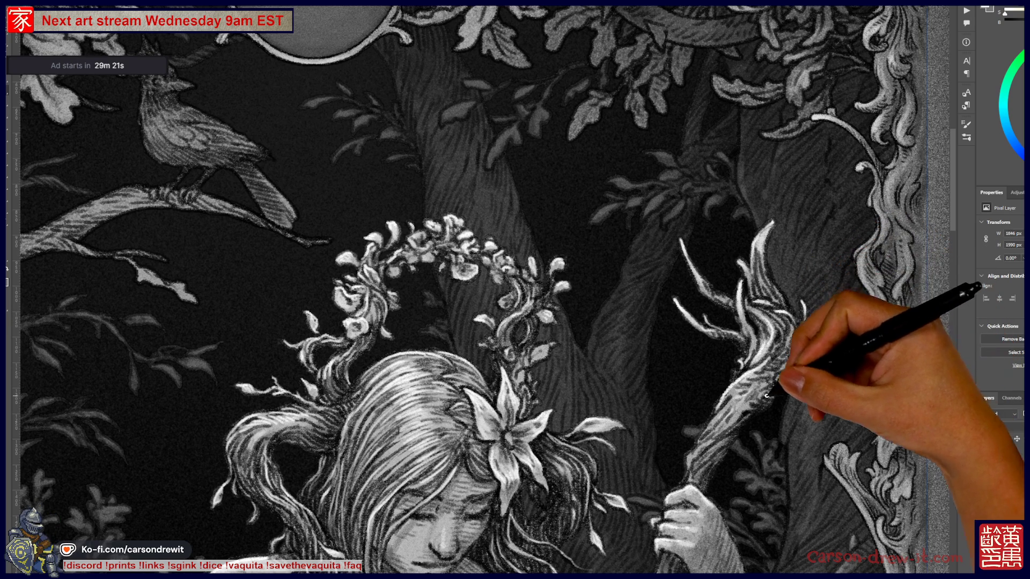
{"action": "scroll", "coordinate": [750, 391], "scroll_direction": "down", "scroll_amount": 3}
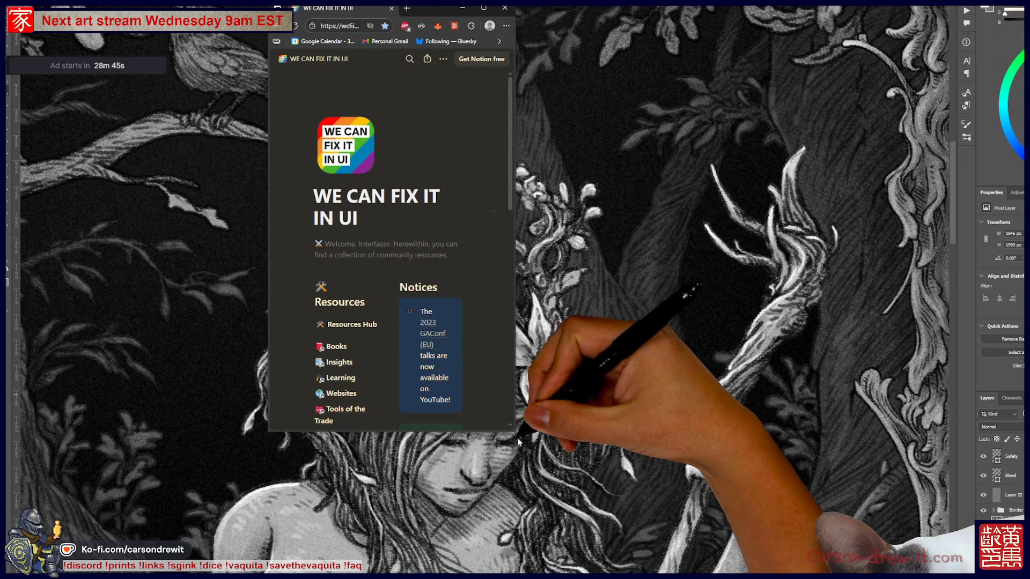
Widen the Notion window, browse the WE CAN FIX IT IN UI page, then return to Photoshop
{"action": "left_click_drag", "start_coordinate": [516, 431], "coordinate": [920, 573]}
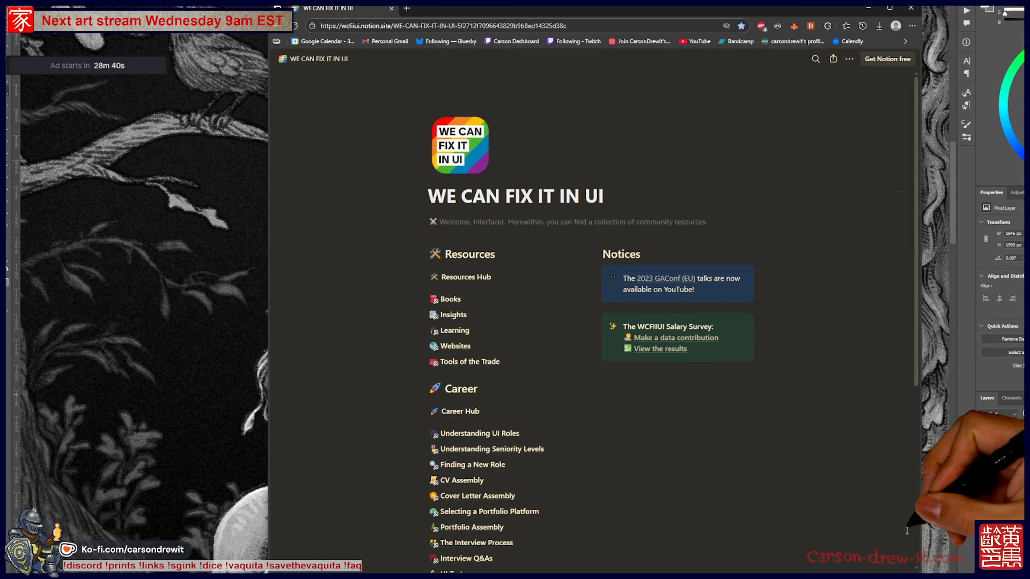
{"action": "scroll", "coordinate": [460, 336], "scroll_direction": "down", "scroll_amount": 5}
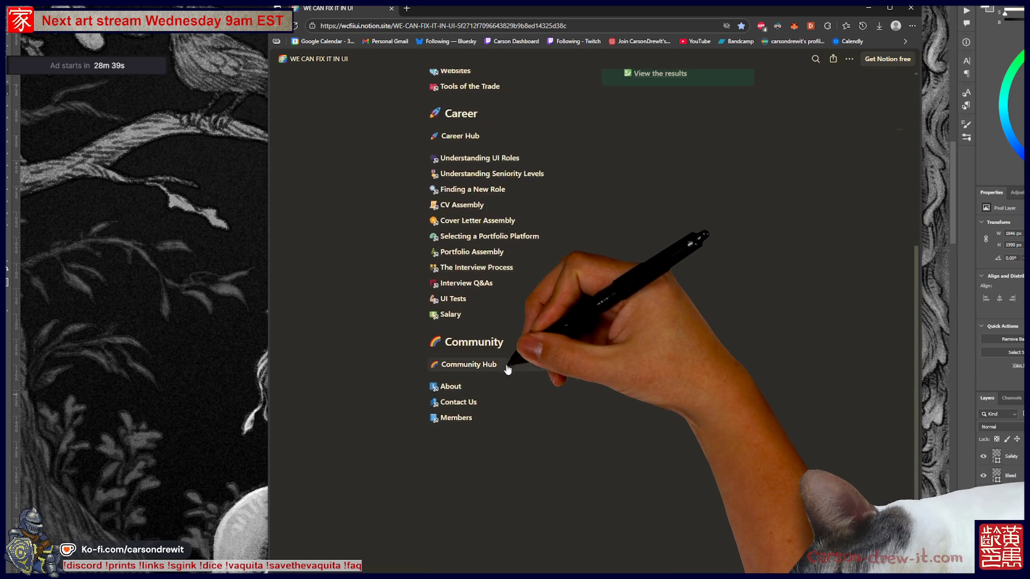
{"action": "scroll", "coordinate": [530, 192], "scroll_direction": "up", "scroll_amount": 3}
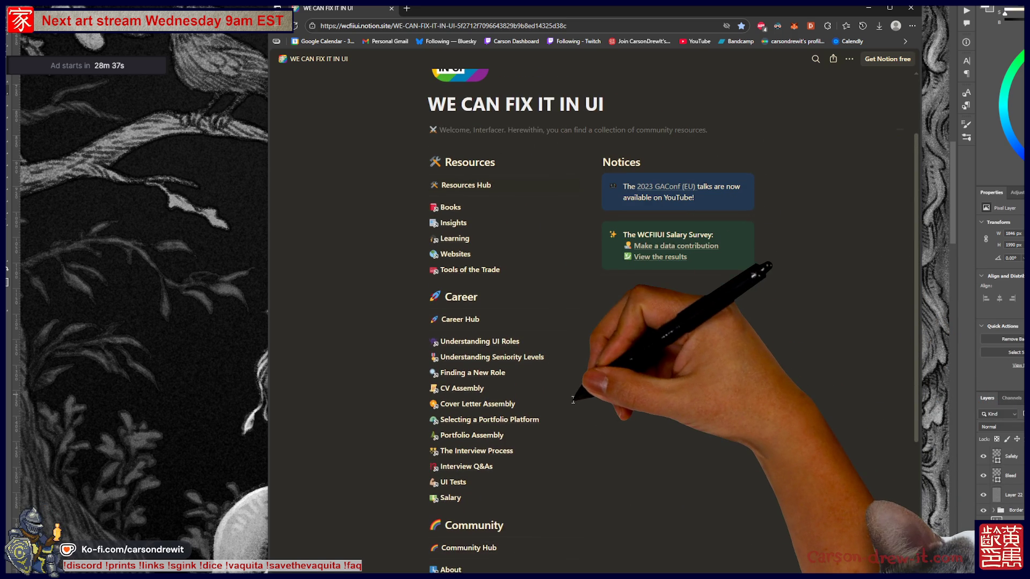
{"action": "scroll", "coordinate": [569, 406], "scroll_direction": "up", "scroll_amount": 2}
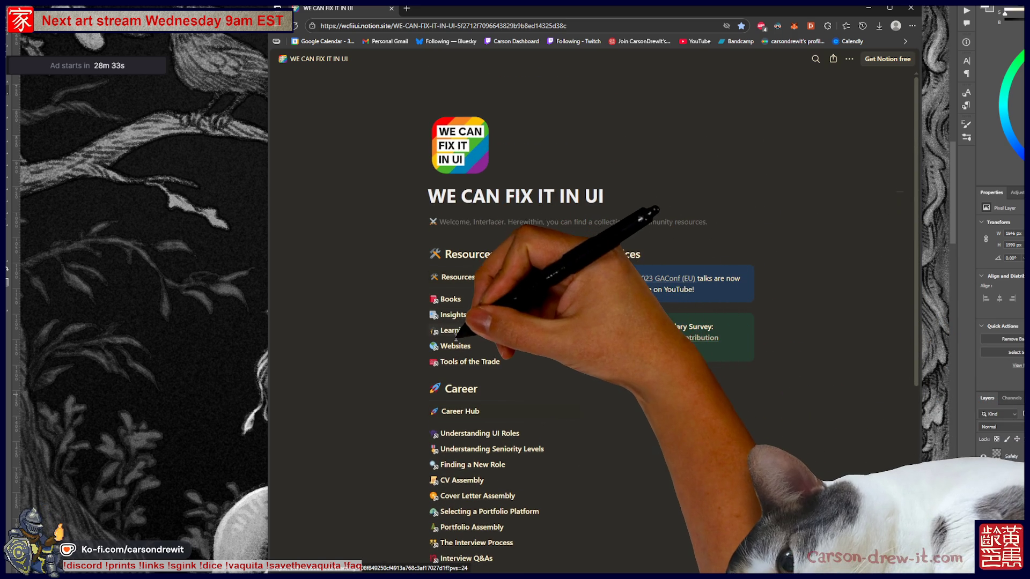
{"action": "scroll", "coordinate": [581, 385], "scroll_direction": "down", "scroll_amount": 3}
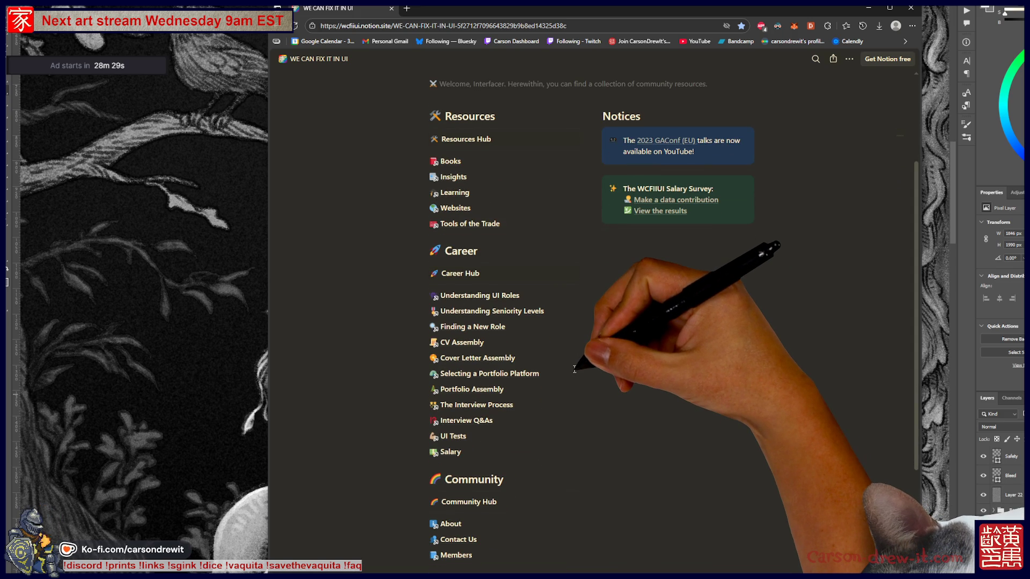
{"action": "scroll", "coordinate": [574, 369], "scroll_direction": "down", "scroll_amount": 3}
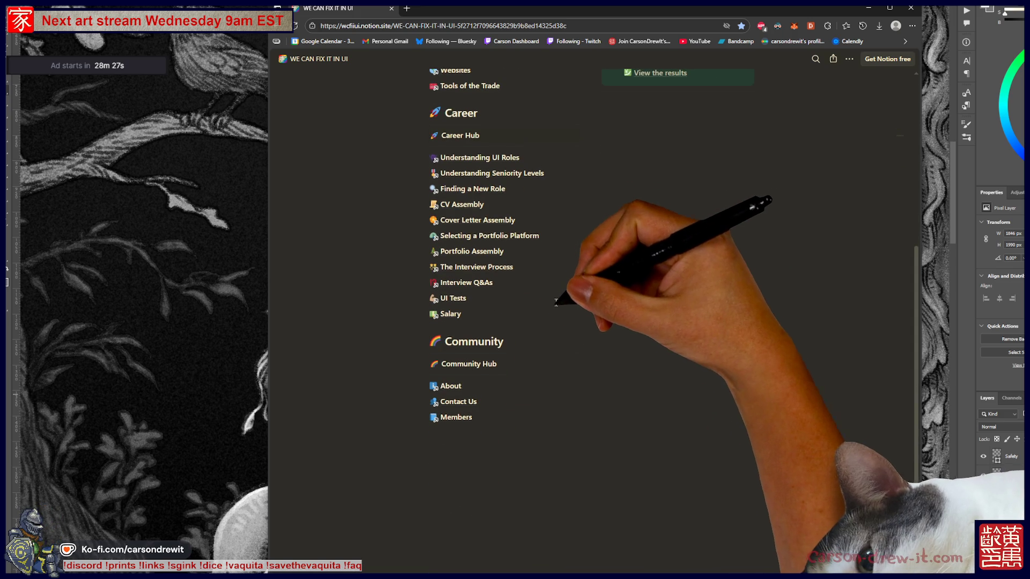
{"action": "scroll", "coordinate": [606, 357], "scroll_direction": "up", "scroll_amount": 2}
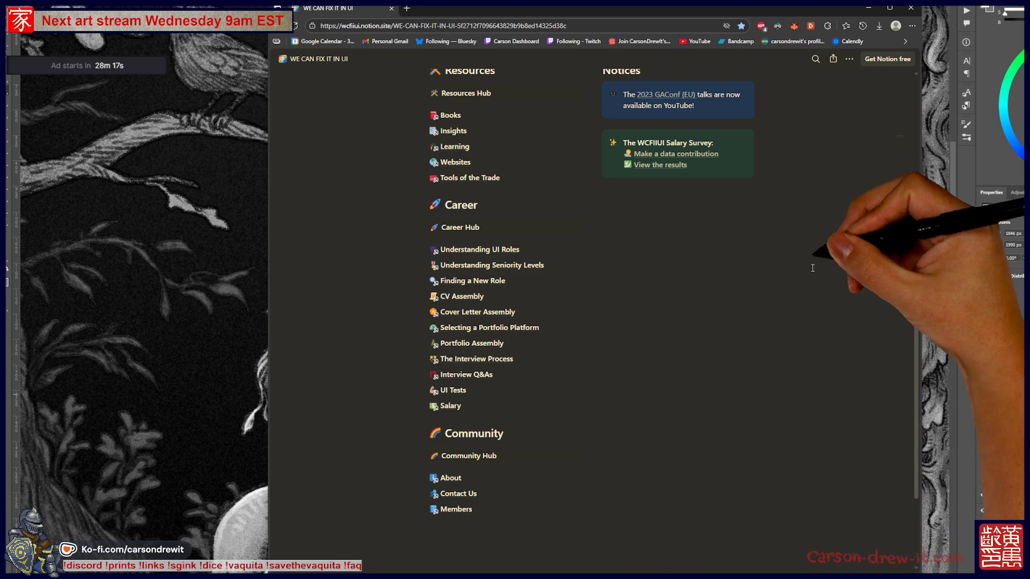
{"action": "key", "text": "alt+Tab"}
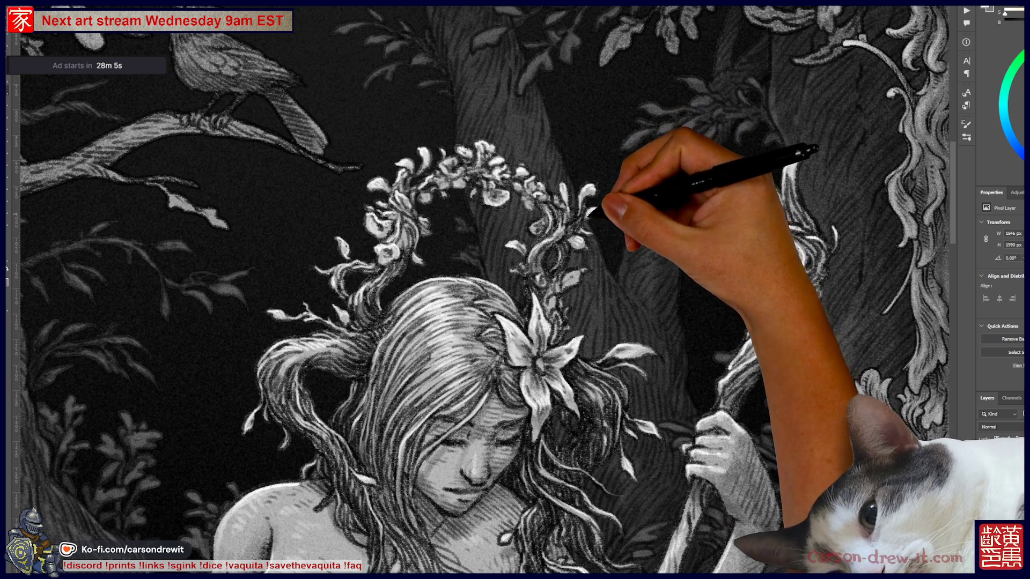
Pan the canvas past the face and hair to frame the torso, arm and crossed legs
{"action": "mouse_move", "coordinate": [588, 239]}
{"action": "left_mouse_down"}
{"action": "mouse_move", "coordinate": [587, 171]}
{"action": "mouse_move", "coordinate": [566, 117]}
{"action": "left_mouse_up"}
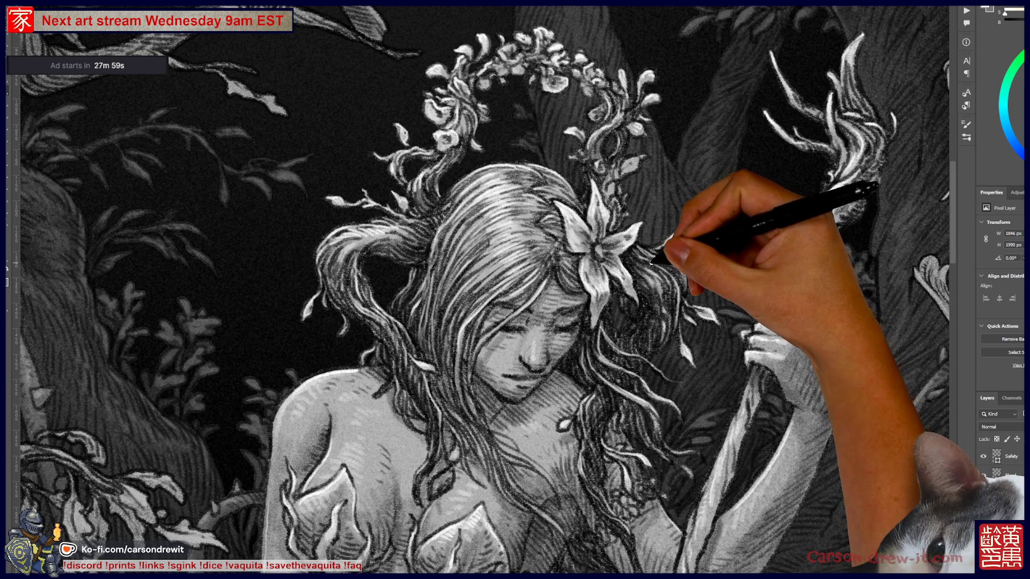
{"action": "mouse_move", "coordinate": [660, 384]}
{"action": "left_mouse_down"}
{"action": "mouse_move", "coordinate": [651, 346]}
{"action": "mouse_move", "coordinate": [667, 230]}
{"action": "left_mouse_up"}
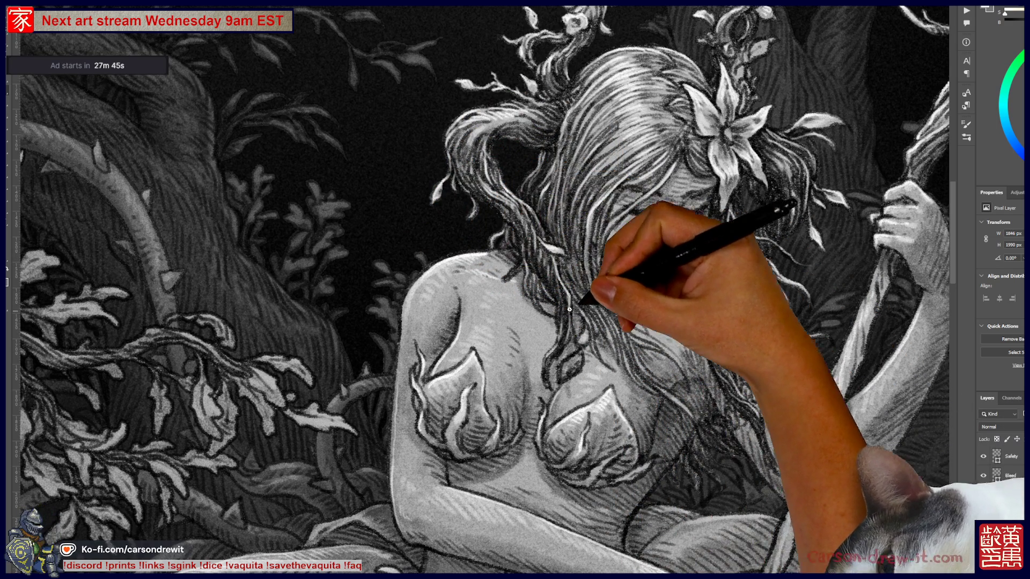
{"action": "mouse_move", "coordinate": [670, 340]}
{"action": "left_mouse_down"}
{"action": "mouse_move", "coordinate": [527, 295]}
{"action": "mouse_move", "coordinate": [505, 191]}
{"action": "left_mouse_up"}
{"action": "mouse_move", "coordinate": [294, 400]}
{"action": "left_mouse_down"}
{"action": "mouse_move", "coordinate": [326, 397]}
{"action": "mouse_move", "coordinate": [455, 261]}
{"action": "left_mouse_up"}
{"action": "mouse_move", "coordinate": [490, 351]}
{"action": "left_mouse_down"}
{"action": "mouse_move", "coordinate": [533, 252]}
{"action": "mouse_move", "coordinate": [471, 211]}
{"action": "left_mouse_up"}
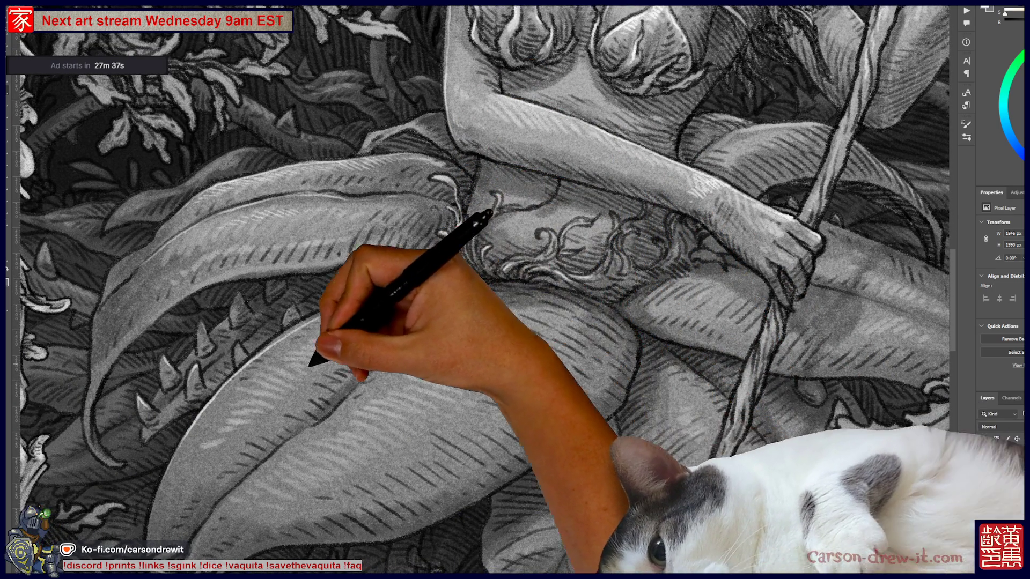
Paint light highlight strokes along the upper and lower edges of the lap leaves
{"action": "mouse_move", "coordinate": [231, 382]}
{"action": "left_mouse_down"}
{"action": "mouse_move", "coordinate": [249, 356]}
{"action": "mouse_move", "coordinate": [329, 313]}
{"action": "left_mouse_up"}
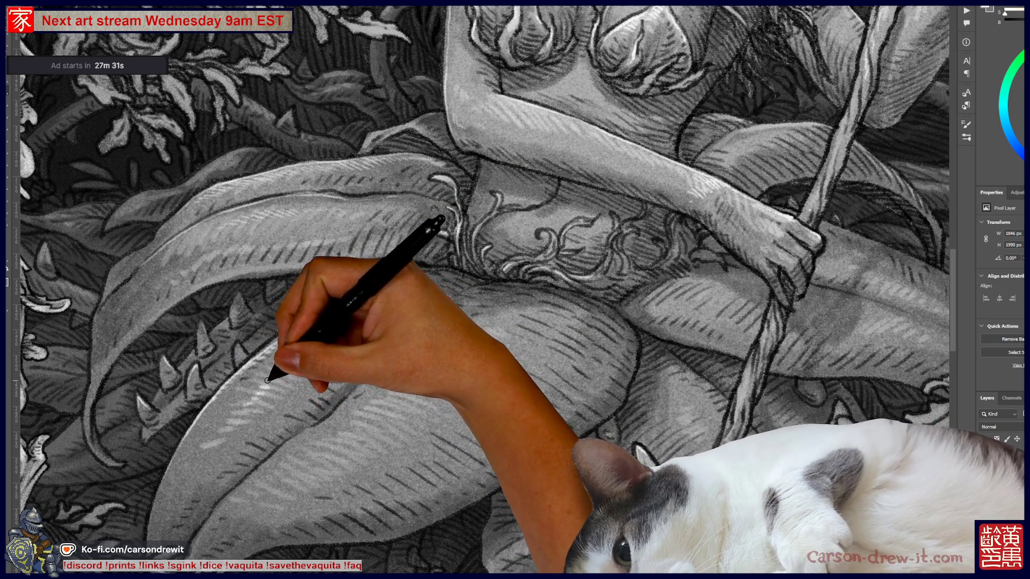
{"action": "left_click_drag", "start_coordinate": [287, 368], "coordinate": [324, 348]}
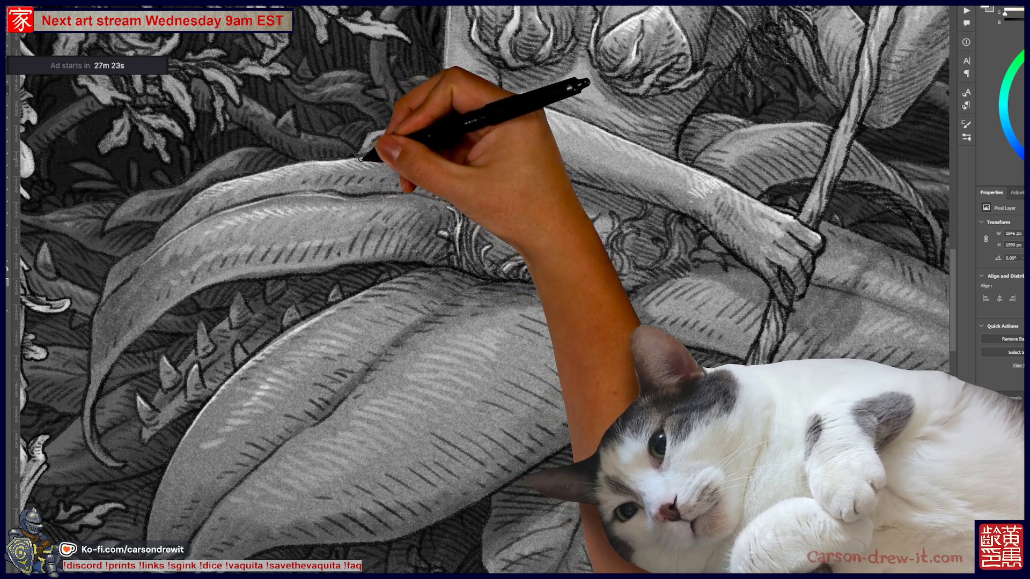
{"action": "left_click_drag", "start_coordinate": [392, 269], "coordinate": [466, 297]}
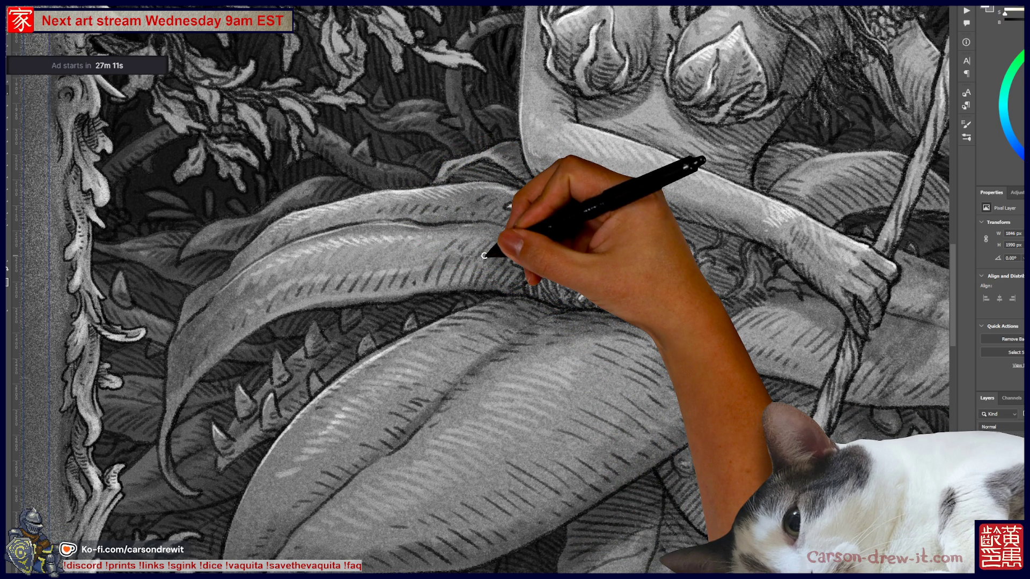
{"action": "scroll", "coordinate": [483, 256], "scroll_direction": "up", "scroll_amount": 5}
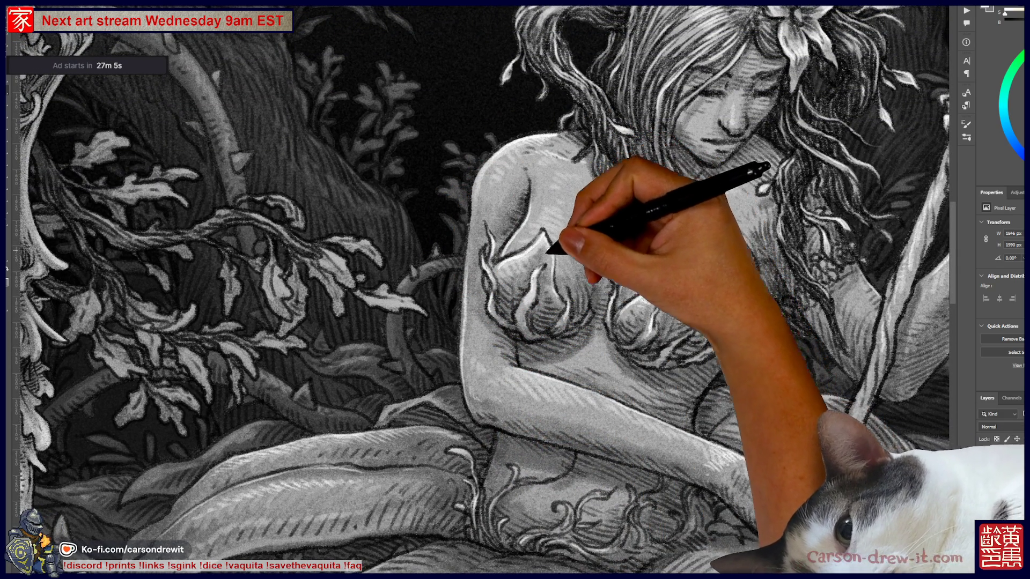
{"action": "scroll", "coordinate": [555, 248], "scroll_direction": "up", "scroll_amount": 3}
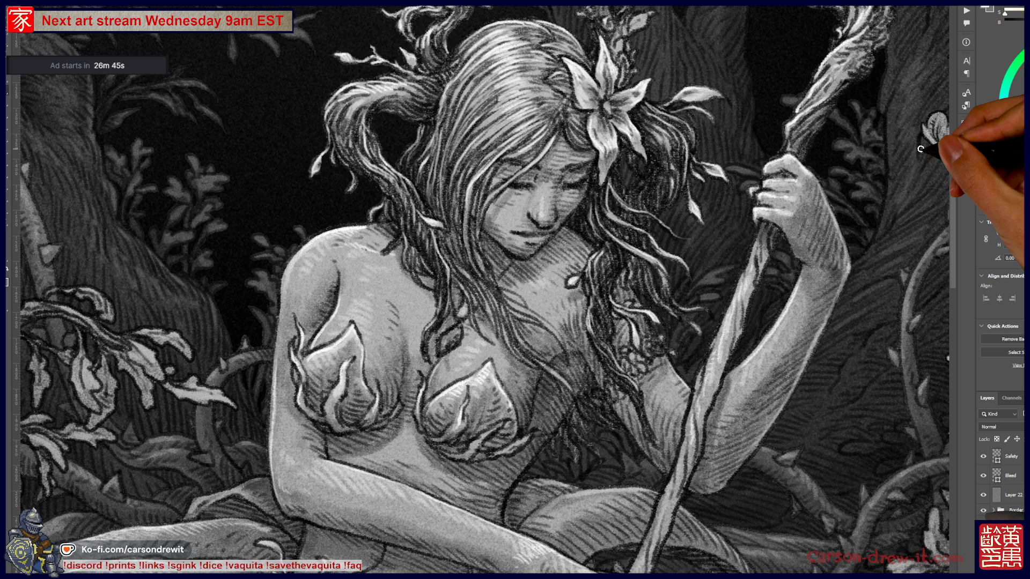
Reframe on the torso and paint strokes over the leaves near the left border
{"action": "mouse_move", "coordinate": [921, 149]}
{"action": "left_mouse_down"}
{"action": "mouse_move", "coordinate": [885, 266]}
{"action": "mouse_move", "coordinate": [678, 344]}
{"action": "mouse_move", "coordinate": [771, 271]}
{"action": "mouse_move", "coordinate": [582, 251]}
{"action": "mouse_move", "coordinate": [701, 345]}
{"action": "mouse_move", "coordinate": [681, 311]}
{"action": "mouse_move", "coordinate": [570, 218]}
{"action": "left_mouse_up"}
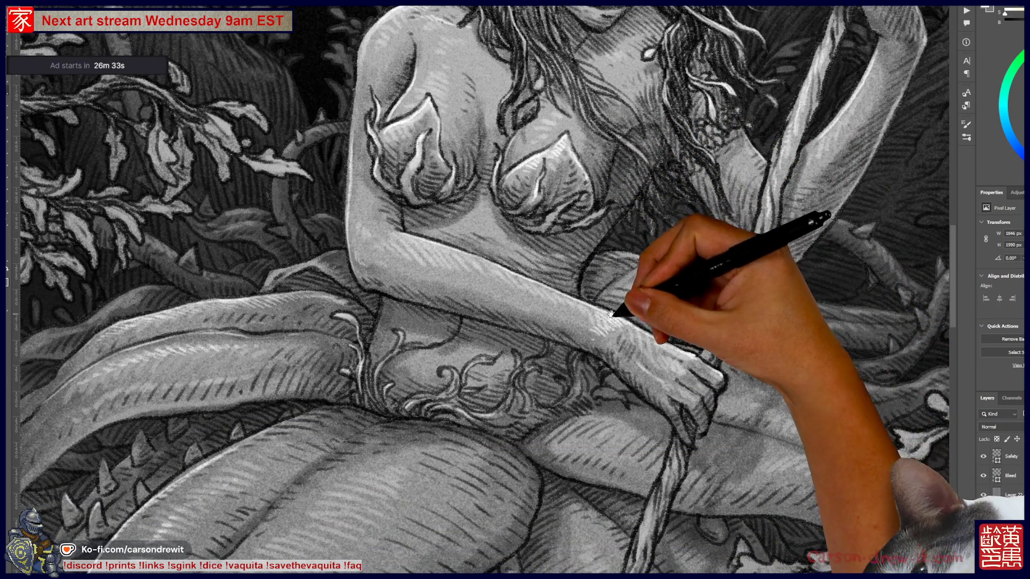
{"action": "left_click_drag", "start_coordinate": [610, 314], "coordinate": [879, 456]}
{"action": "mouse_move", "coordinate": [559, 379]}
{"action": "left_mouse_down"}
{"action": "mouse_move", "coordinate": [630, 412]}
{"action": "mouse_move", "coordinate": [593, 490]}
{"action": "mouse_move", "coordinate": [625, 409]}
{"action": "mouse_move", "coordinate": [620, 400]}
{"action": "mouse_move", "coordinate": [609, 407]}
{"action": "mouse_move", "coordinate": [617, 268]}
{"action": "mouse_move", "coordinate": [606, 209]}
{"action": "left_mouse_up"}
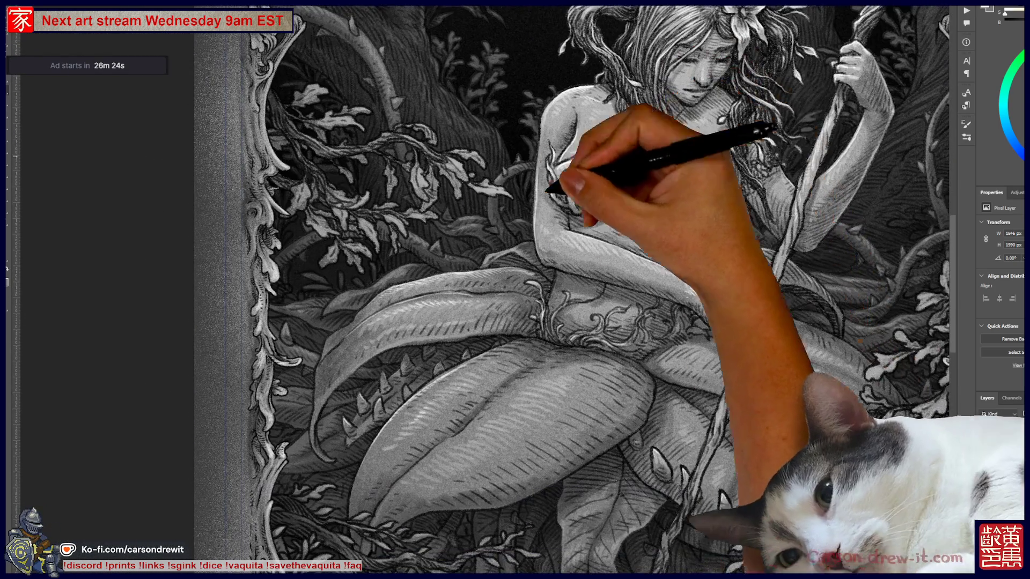
{"action": "left_click_drag", "start_coordinate": [548, 189], "coordinate": [449, 370]}
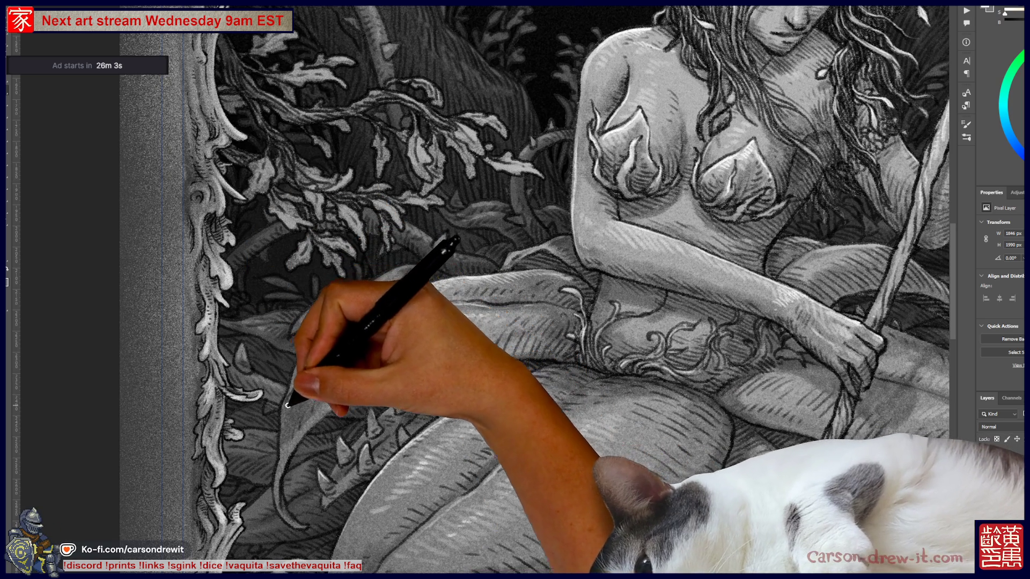
{"action": "mouse_move", "coordinate": [283, 419]}
{"action": "left_mouse_down"}
{"action": "mouse_move", "coordinate": [322, 356]}
{"action": "mouse_move", "coordinate": [328, 372]}
{"action": "mouse_move", "coordinate": [358, 332]}
{"action": "mouse_move", "coordinate": [315, 359]}
{"action": "mouse_move", "coordinate": [350, 304]}
{"action": "mouse_move", "coordinate": [501, 281]}
{"action": "left_mouse_up"}
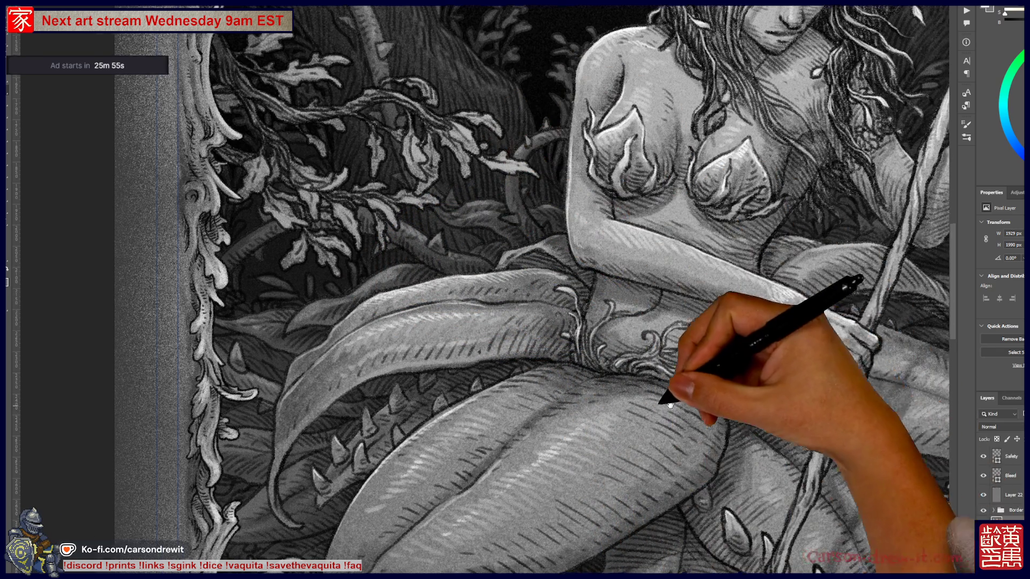
Recentre the canvas on the seated figure and the leaves around her legs
{"action": "left_click_drag", "start_coordinate": [670, 405], "coordinate": [448, 356]}
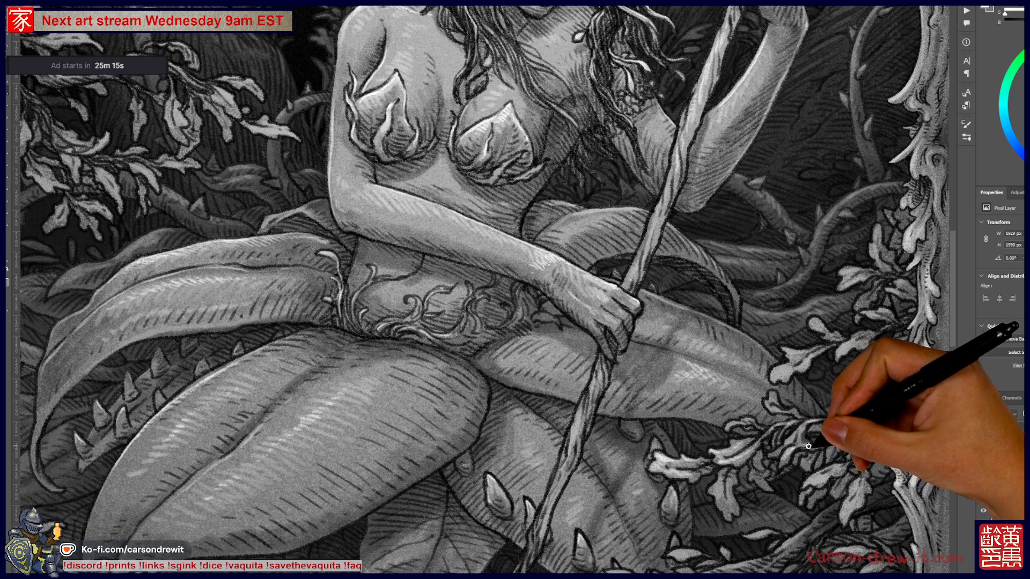
Paint a stroke on the right-border leaf sprays, then fit the whole canvas with Ctrl+0
{"action": "key", "text": "ctrl"}
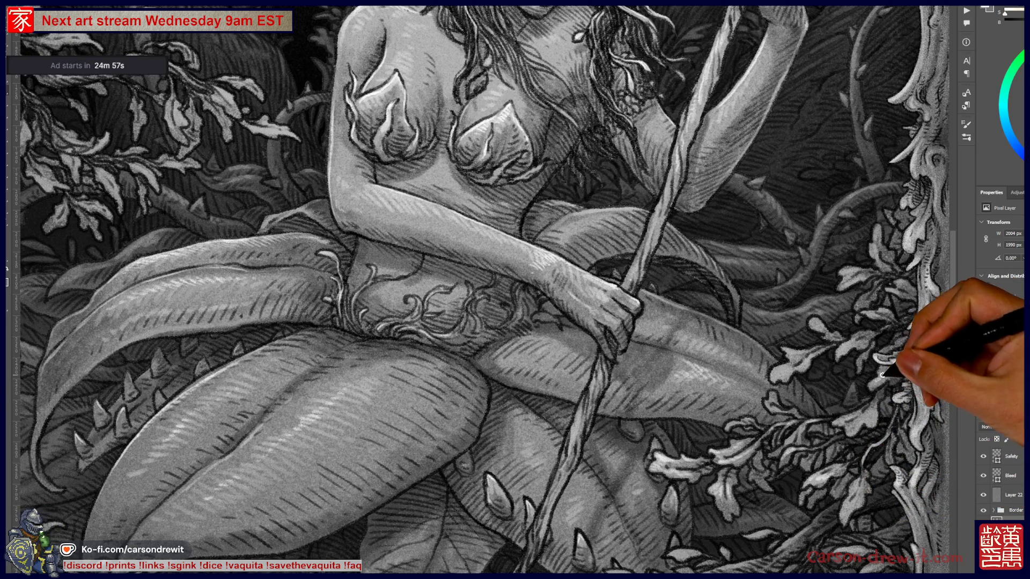
{"action": "left_click_drag", "start_coordinate": [876, 380], "coordinate": [842, 350]}
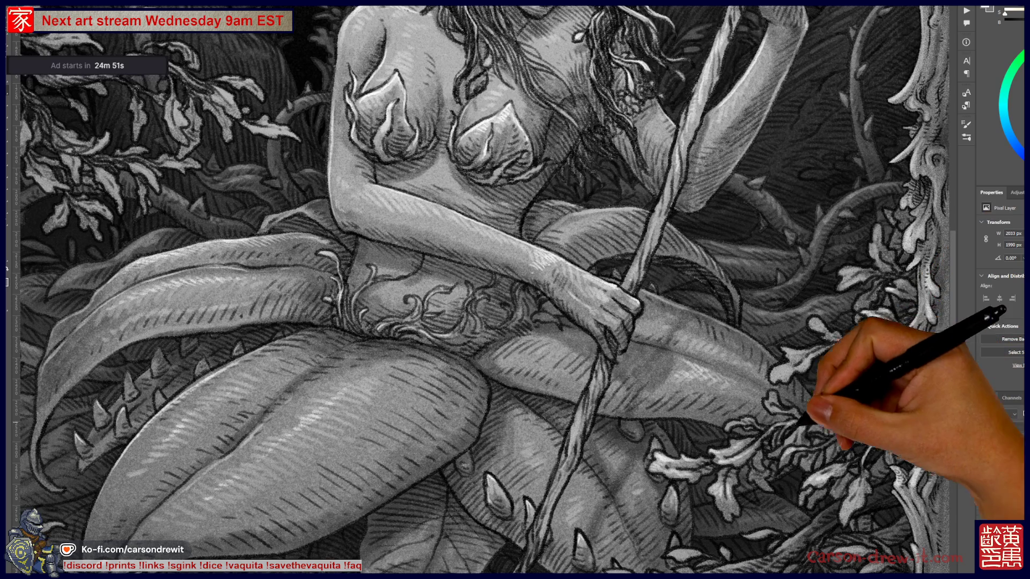
{"action": "key", "text": "ctrl+0"}
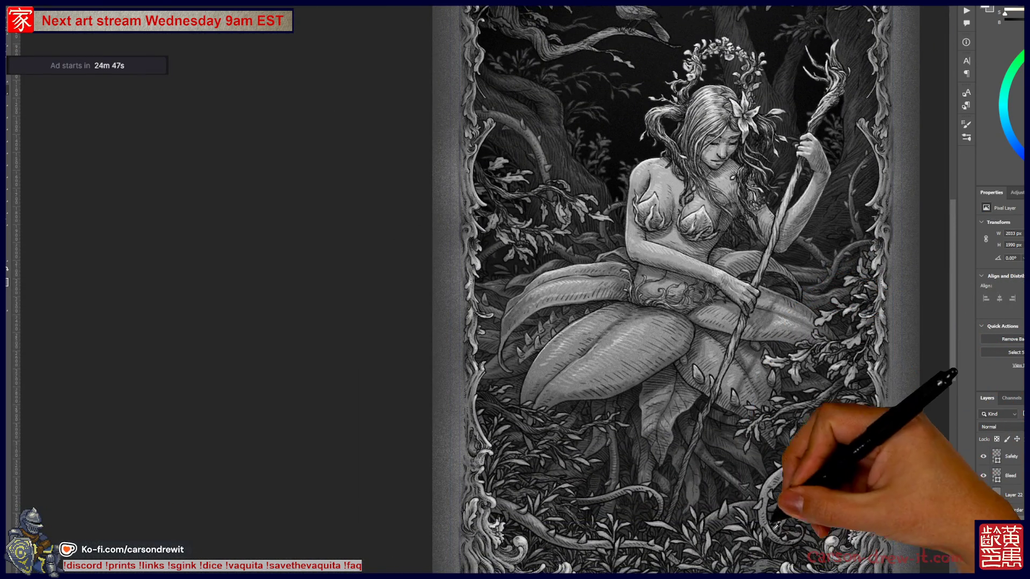
Zoom in and paint a stroke on the leaves beside the staff, then enlarge the cat photo viewer
{"action": "scroll", "coordinate": [793, 424], "scroll_direction": "up", "scroll_amount": 2}
{"action": "scroll", "coordinate": [793, 425], "scroll_direction": "up", "scroll_amount": 1}
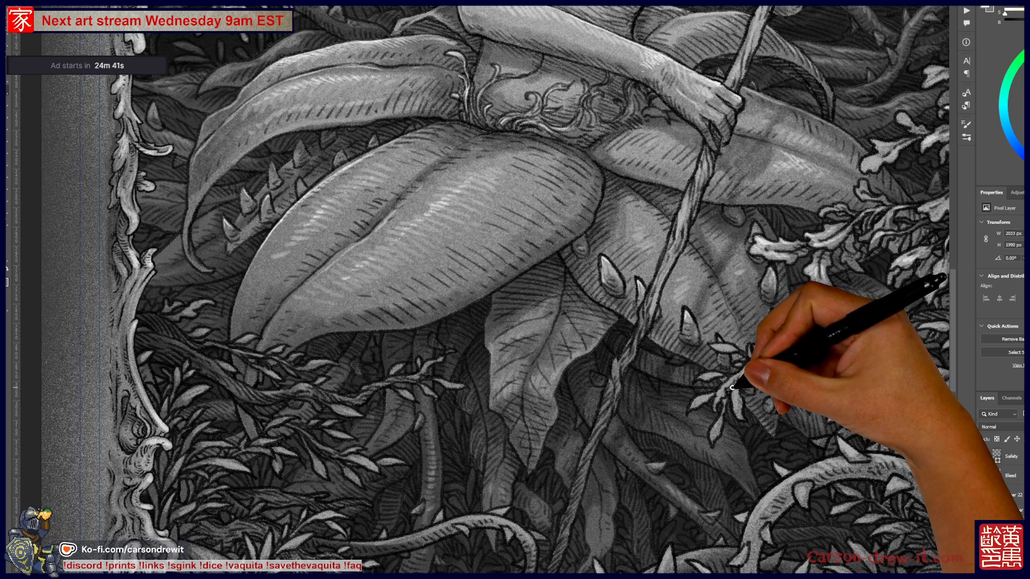
{"action": "left_click_drag", "start_coordinate": [730, 388], "coordinate": [728, 385]}
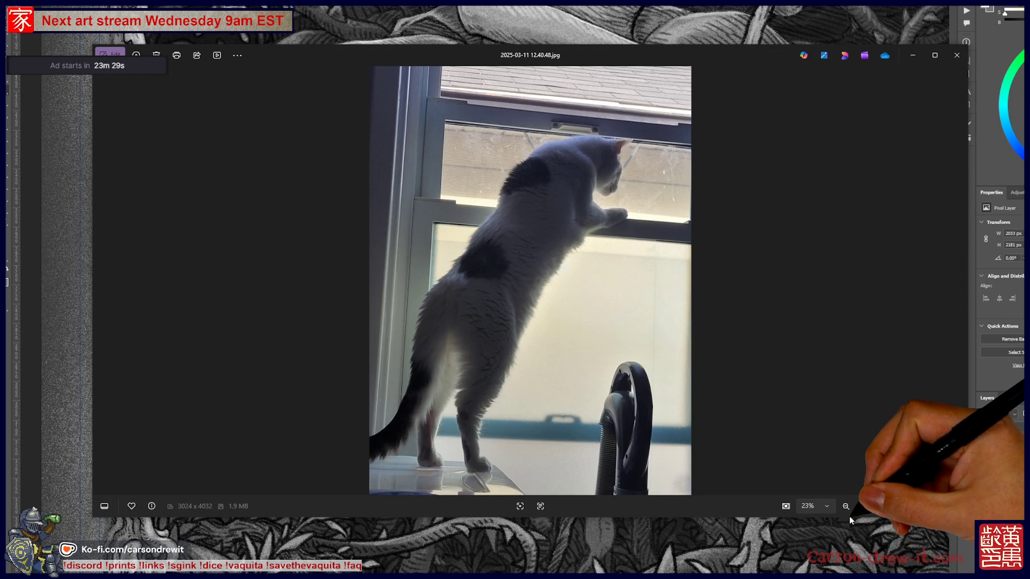
{"action": "double_click", "coordinate": [848, 516]}
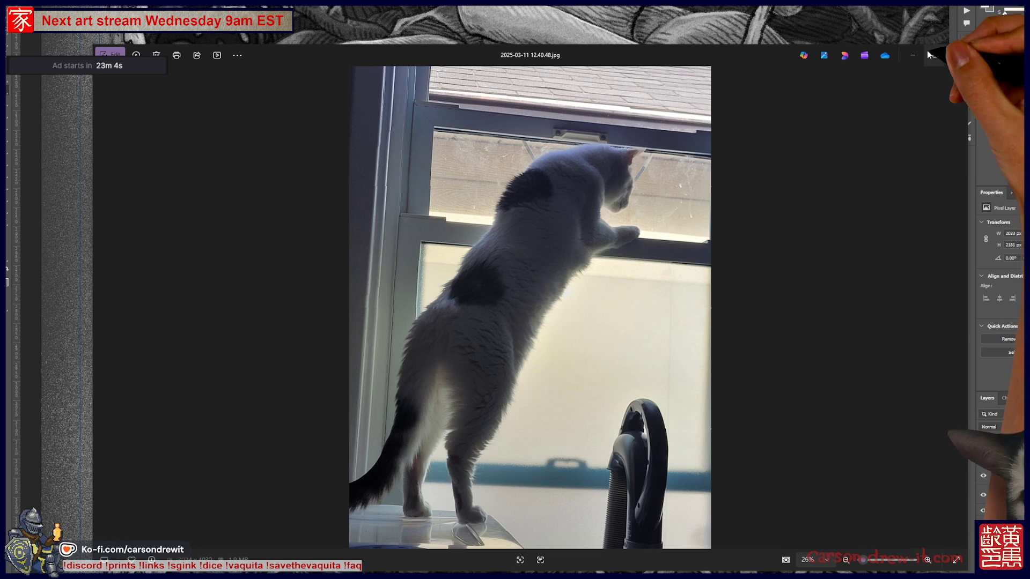
Close the cat photo 2025-03-11 12.40.48.jpg in Photos
{"action": "left_click", "coordinate": [956, 55]}
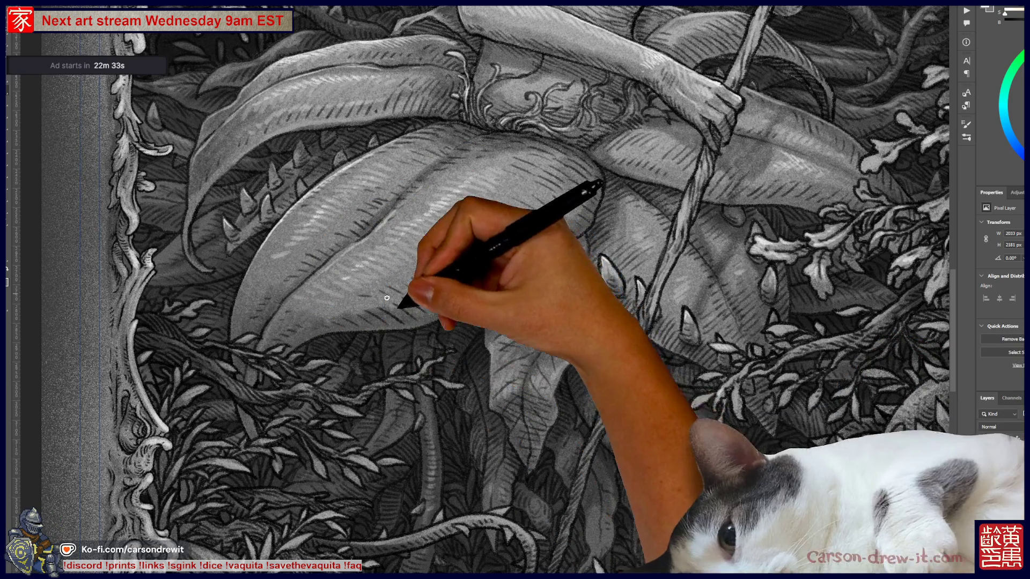
Paint a pale stroke on the small leaves below the leaf skirt, panning down the foliage
{"action": "left_click_drag", "start_coordinate": [576, 281], "coordinate": [662, 339]}
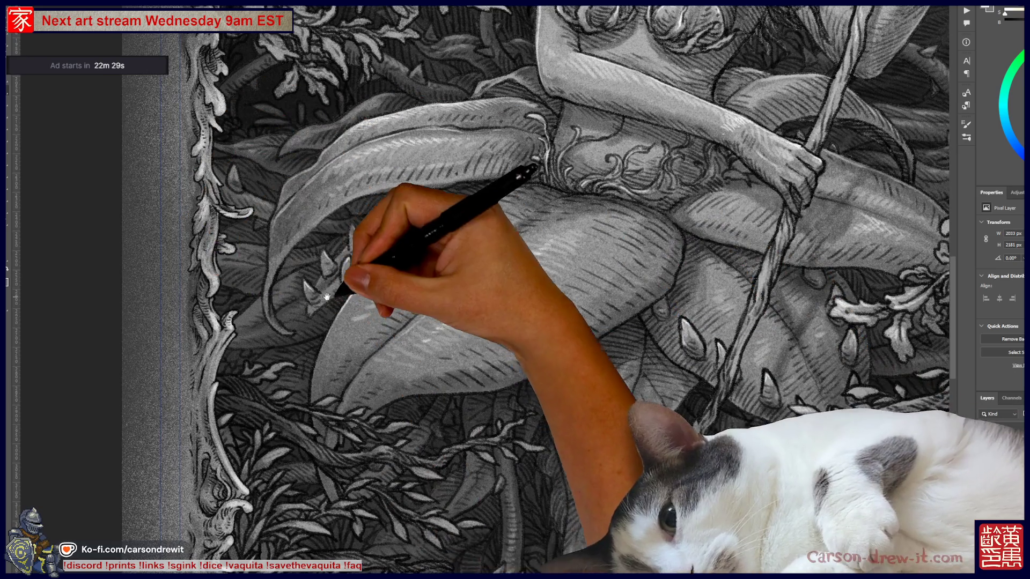
{"action": "mouse_move", "coordinate": [344, 300]}
{"action": "left_mouse_down"}
{"action": "mouse_move", "coordinate": [340, 364]}
{"action": "mouse_move", "coordinate": [343, 309]}
{"action": "mouse_move", "coordinate": [281, 411]}
{"action": "left_mouse_up"}
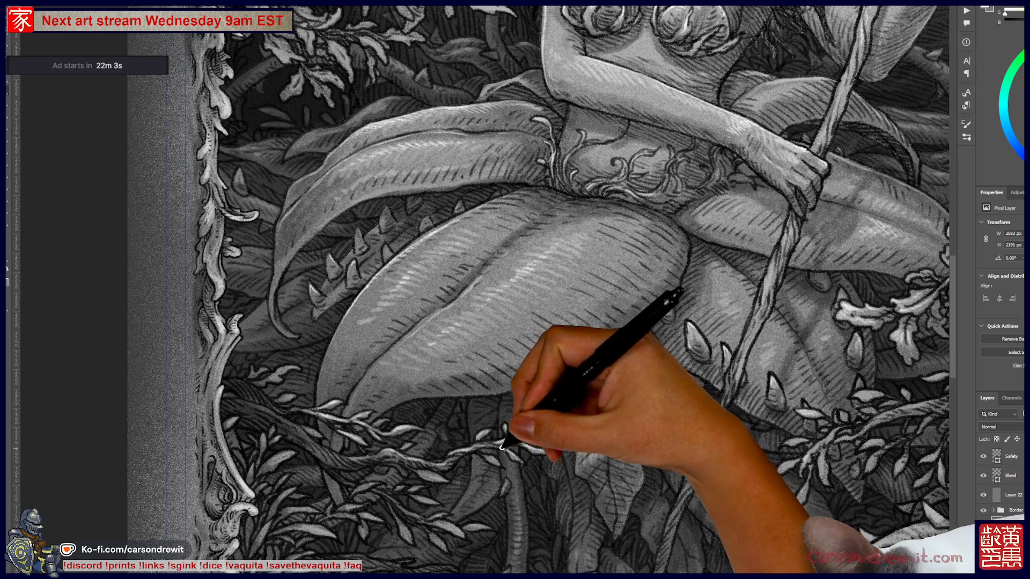
{"action": "mouse_move", "coordinate": [465, 454]}
{"action": "left_mouse_down"}
{"action": "mouse_move", "coordinate": [425, 472]}
{"action": "mouse_move", "coordinate": [388, 459]}
{"action": "mouse_move", "coordinate": [380, 492]}
{"action": "left_mouse_up"}
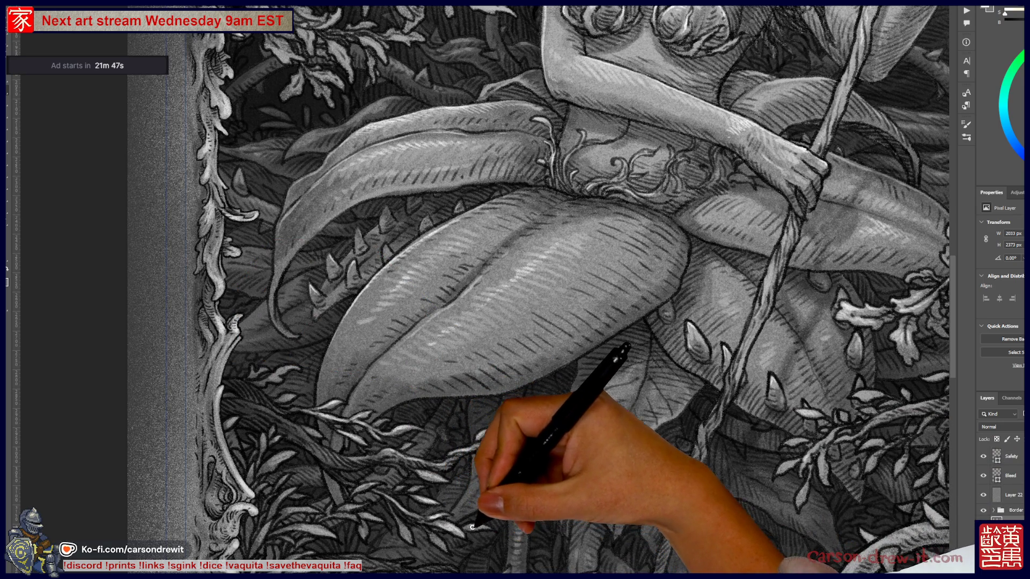
{"action": "mouse_move", "coordinate": [356, 433]}
{"action": "left_mouse_down"}
{"action": "mouse_move", "coordinate": [293, 326]}
{"action": "mouse_move", "coordinate": [276, 269]}
{"action": "left_mouse_up"}
{"action": "left_click_drag", "start_coordinate": [379, 344], "coordinate": [357, 207]}
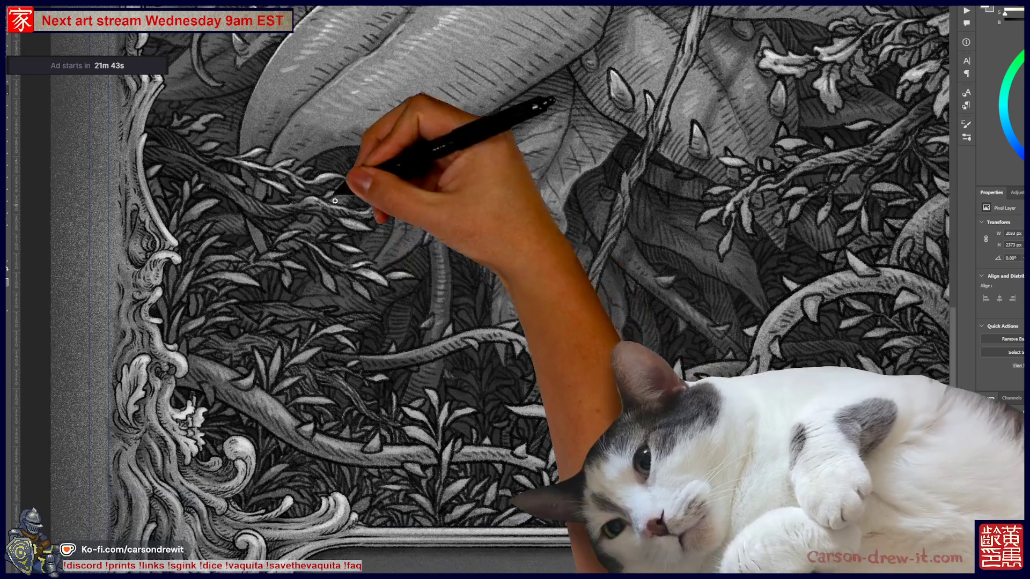
{"action": "left_click_drag", "start_coordinate": [440, 274], "coordinate": [365, 307]}
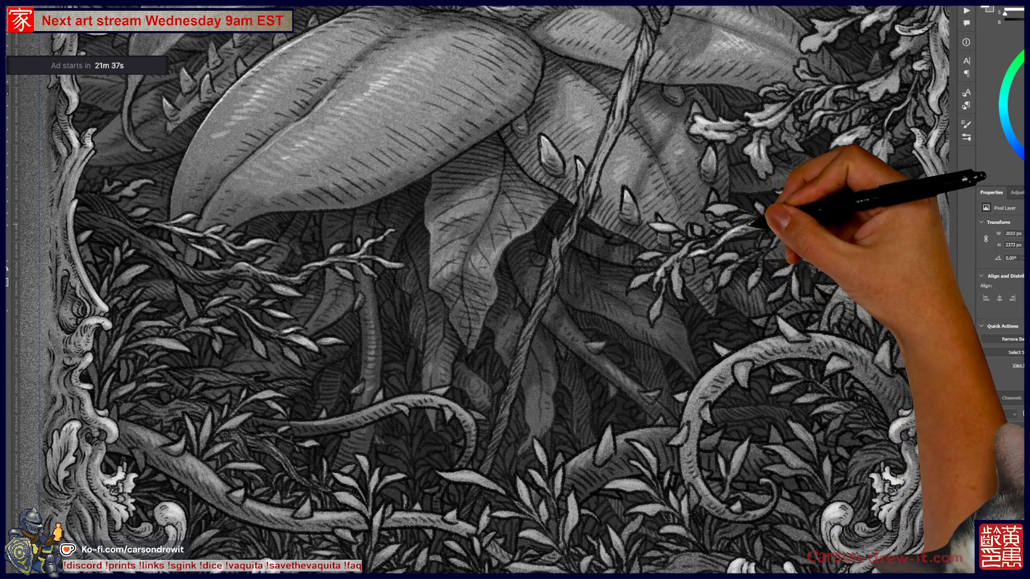
{"action": "left_click_drag", "start_coordinate": [813, 204], "coordinate": [665, 303]}
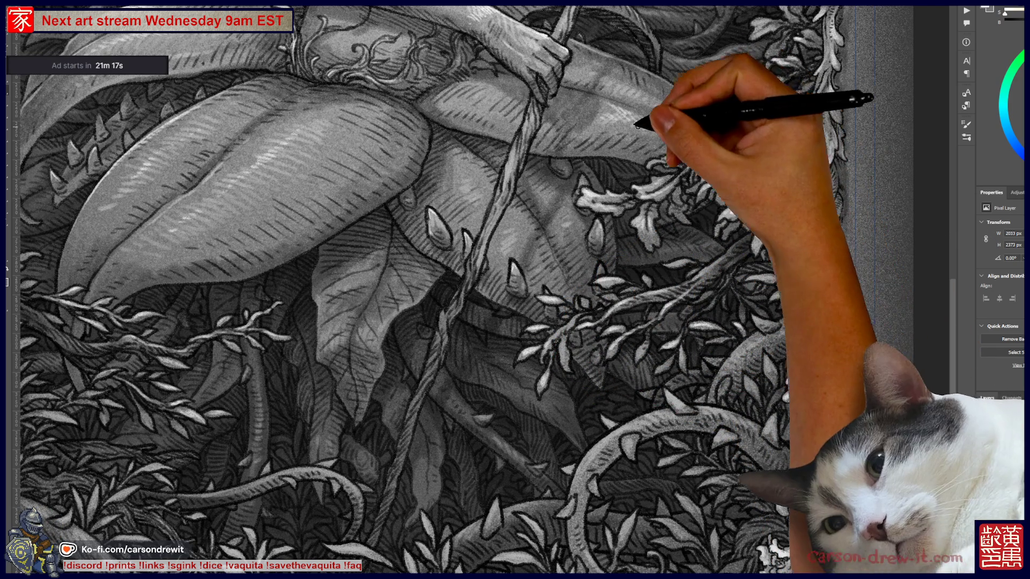
{"action": "left_click_drag", "start_coordinate": [686, 213], "coordinate": [632, 270]}
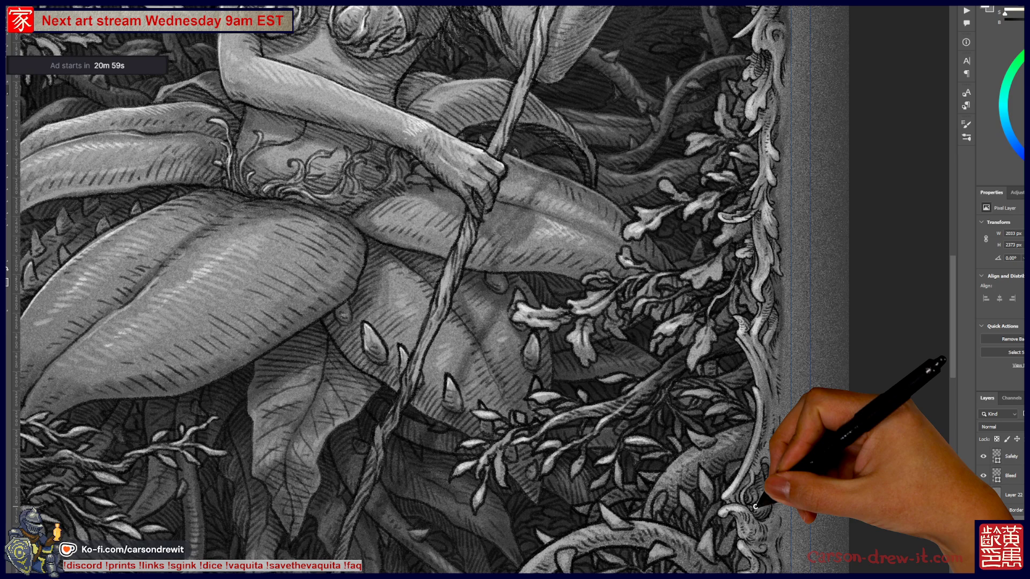
Pan up past the figure's torso, face and left ornamental frame to the bird on its branch
{"action": "mouse_move", "coordinate": [509, 193]}
{"action": "left_mouse_down"}
{"action": "mouse_move", "coordinate": [498, 279]}
{"action": "mouse_move", "coordinate": [597, 292]}
{"action": "mouse_move", "coordinate": [552, 313]}
{"action": "left_mouse_up"}
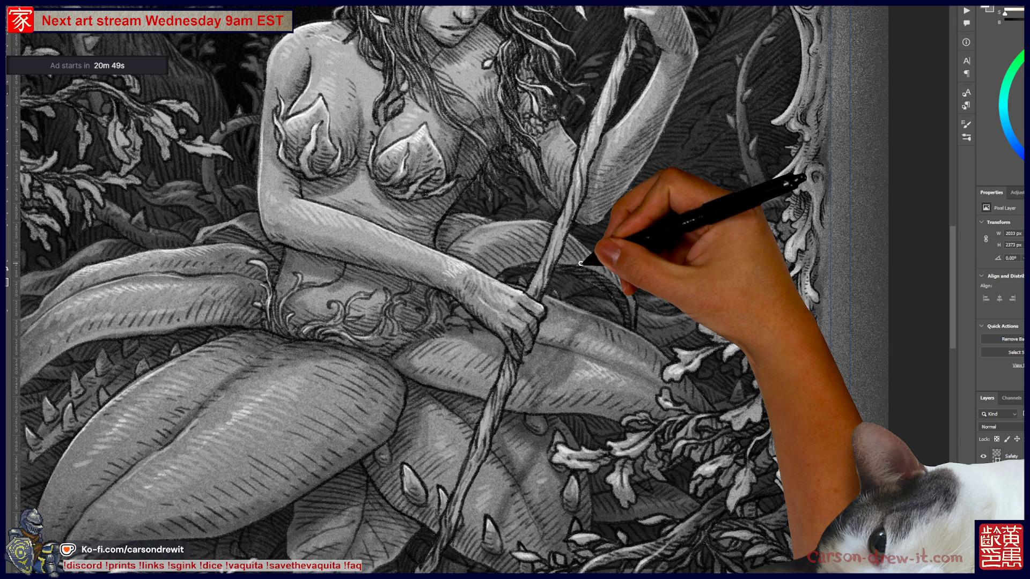
{"action": "mouse_move", "coordinate": [581, 264]}
{"action": "left_mouse_down"}
{"action": "mouse_move", "coordinate": [295, 272]}
{"action": "mouse_move", "coordinate": [494, 437]}
{"action": "mouse_move", "coordinate": [432, 225]}
{"action": "mouse_move", "coordinate": [336, 163]}
{"action": "left_mouse_up"}
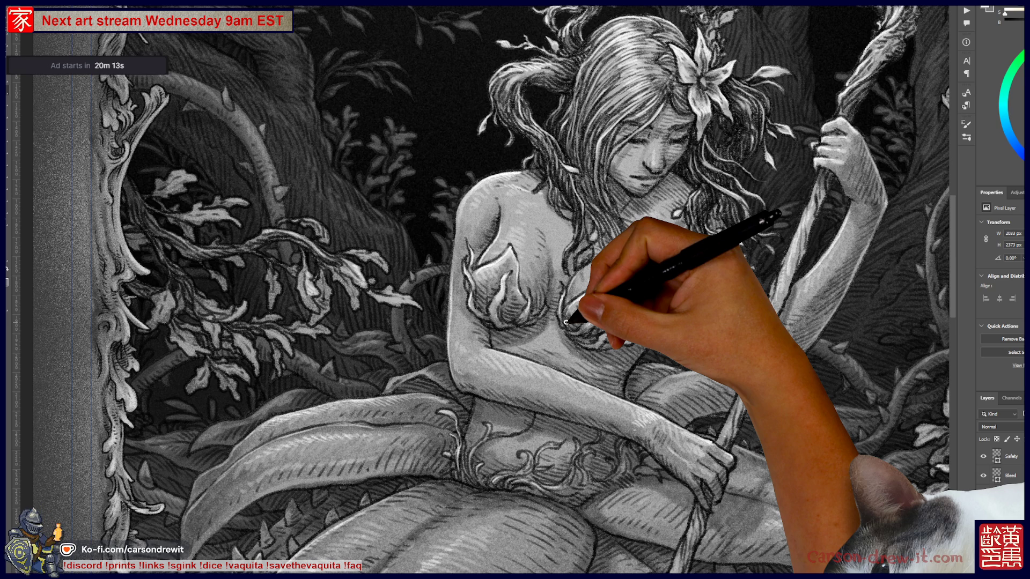
{"action": "mouse_move", "coordinate": [566, 322]}
{"action": "left_mouse_down"}
{"action": "mouse_move", "coordinate": [437, 214]}
{"action": "mouse_move", "coordinate": [409, 368]}
{"action": "mouse_move", "coordinate": [315, 444]}
{"action": "mouse_move", "coordinate": [294, 361]}
{"action": "mouse_move", "coordinate": [436, 414]}
{"action": "mouse_move", "coordinate": [397, 207]}
{"action": "mouse_move", "coordinate": [297, 183]}
{"action": "mouse_move", "coordinate": [246, 232]}
{"action": "mouse_move", "coordinate": [257, 225]}
{"action": "mouse_move", "coordinate": [247, 250]}
{"action": "left_mouse_up"}
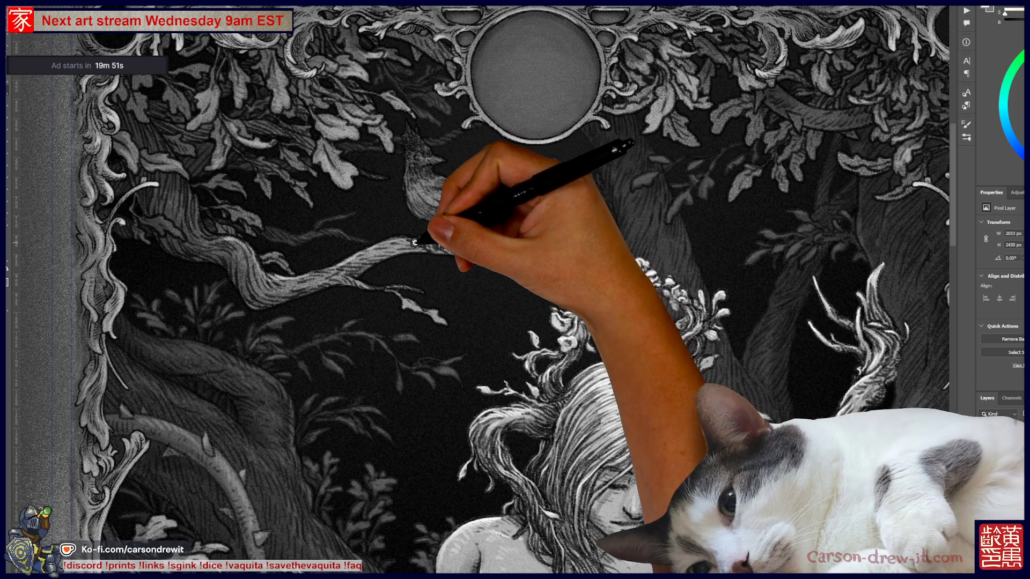
Hatch the bird's feet, the area up toward its head, and its body with brush strokes
{"action": "left_click_drag", "start_coordinate": [417, 235], "coordinate": [439, 241]}
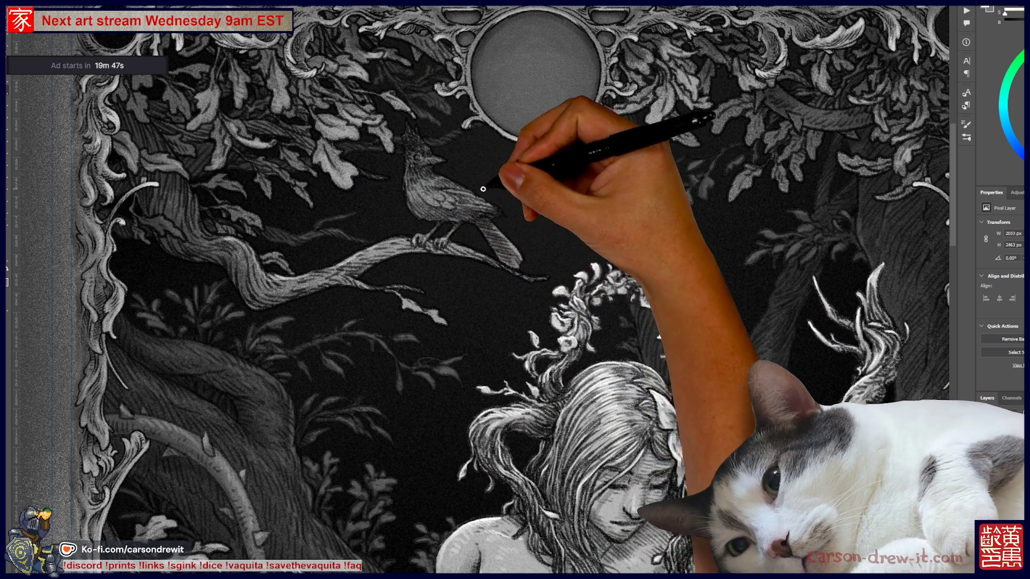
{"action": "left_click_drag", "start_coordinate": [420, 191], "coordinate": [410, 179]}
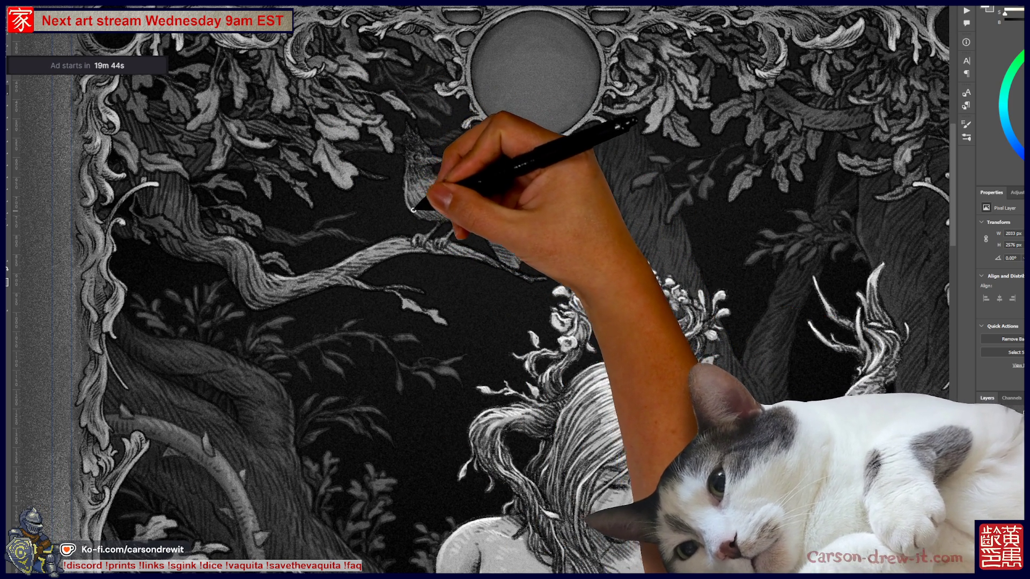
{"action": "mouse_move", "coordinate": [413, 204]}
{"action": "left_mouse_down"}
{"action": "mouse_move", "coordinate": [437, 195]}
{"action": "mouse_move", "coordinate": [440, 178]}
{"action": "mouse_move", "coordinate": [461, 177]}
{"action": "mouse_move", "coordinate": [489, 204]}
{"action": "left_mouse_up"}
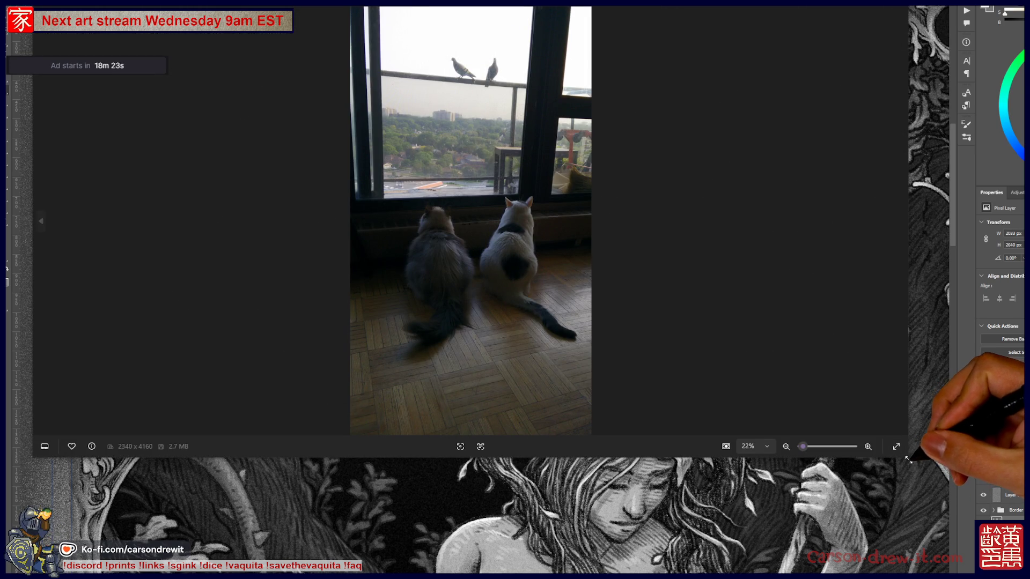
Expand the Photos window and zoom in, framing the two pigeons and the cats at the window
{"action": "left_click_drag", "start_coordinate": [909, 461], "coordinate": [1025, 575]}
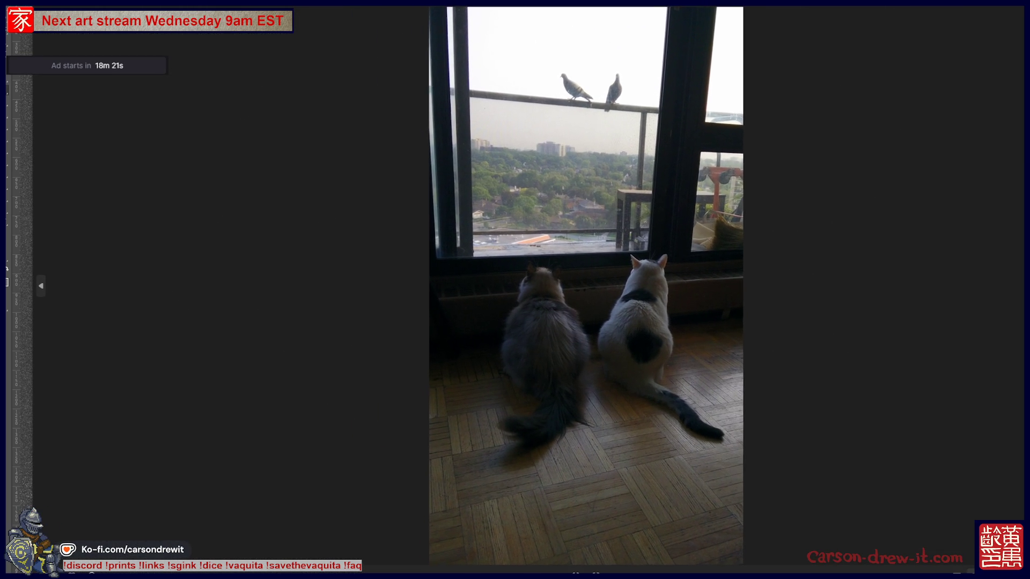
{"action": "scroll", "coordinate": [745, 334], "scroll_direction": "up", "scroll_amount": 3}
{"action": "mouse_move", "coordinate": [744, 334]}
{"action": "left_mouse_down"}
{"action": "mouse_move", "coordinate": [743, 311]}
{"action": "mouse_move", "coordinate": [761, 347]}
{"action": "left_mouse_up"}
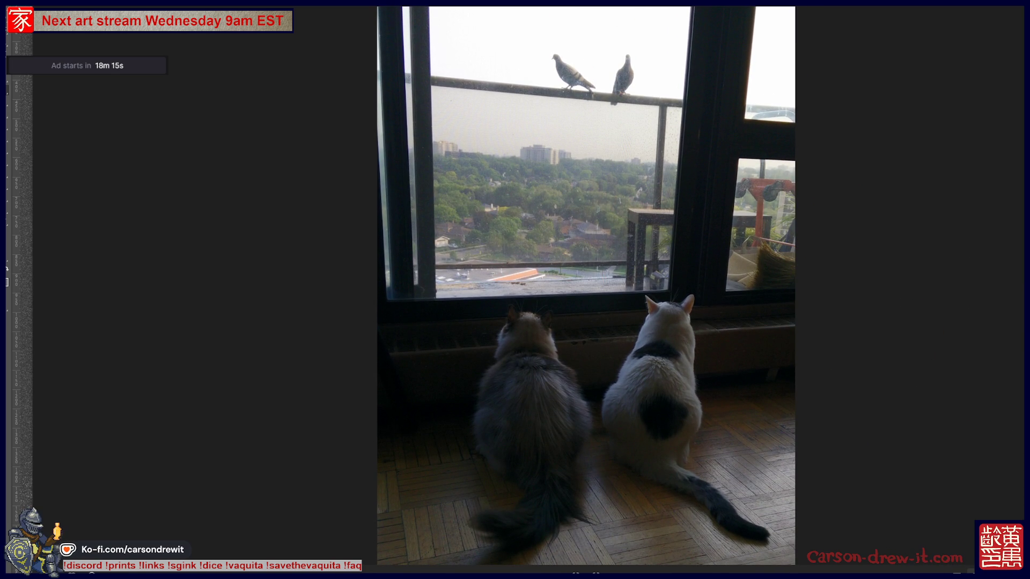
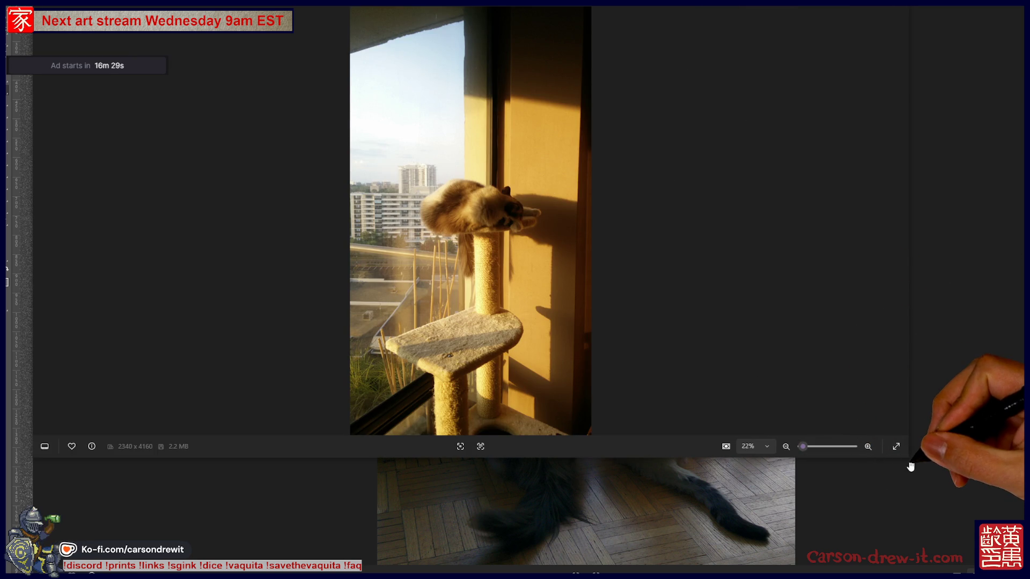
Zoom in to inspect the cat on the post, then advance to the two-cats window photo
{"action": "scroll", "coordinate": [599, 312], "scroll_direction": "up", "scroll_amount": 5}
{"action": "left_click_drag", "start_coordinate": [599, 313], "coordinate": [600, 235]}
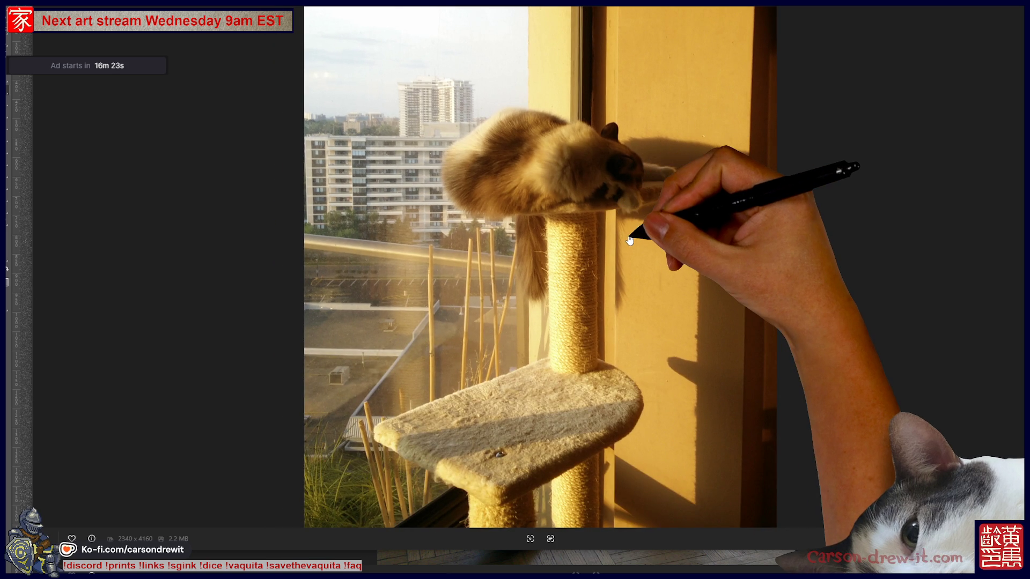
{"action": "scroll", "coordinate": [629, 239], "scroll_direction": "down", "scroll_amount": 3}
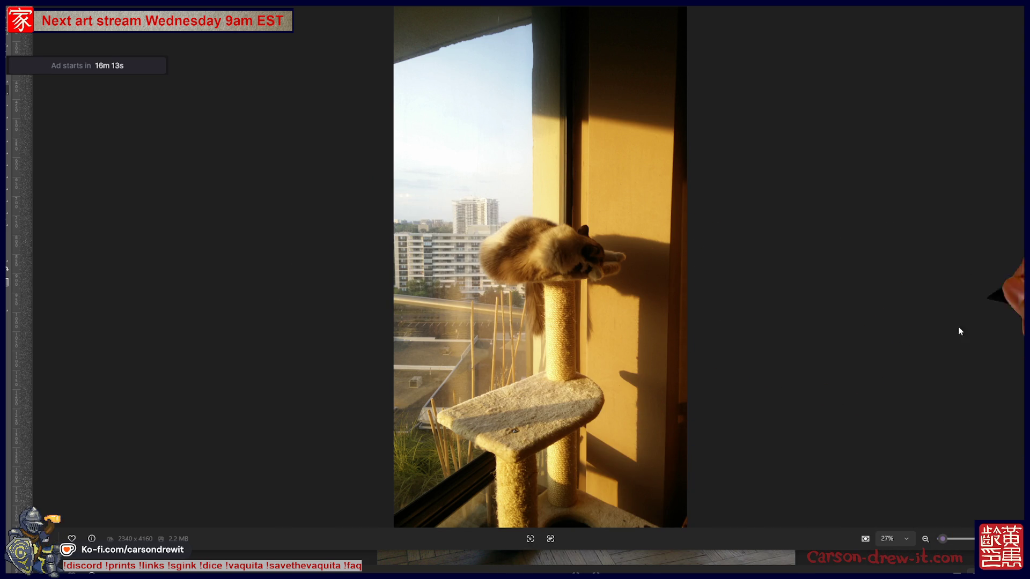
{"action": "key", "text": "Right"}
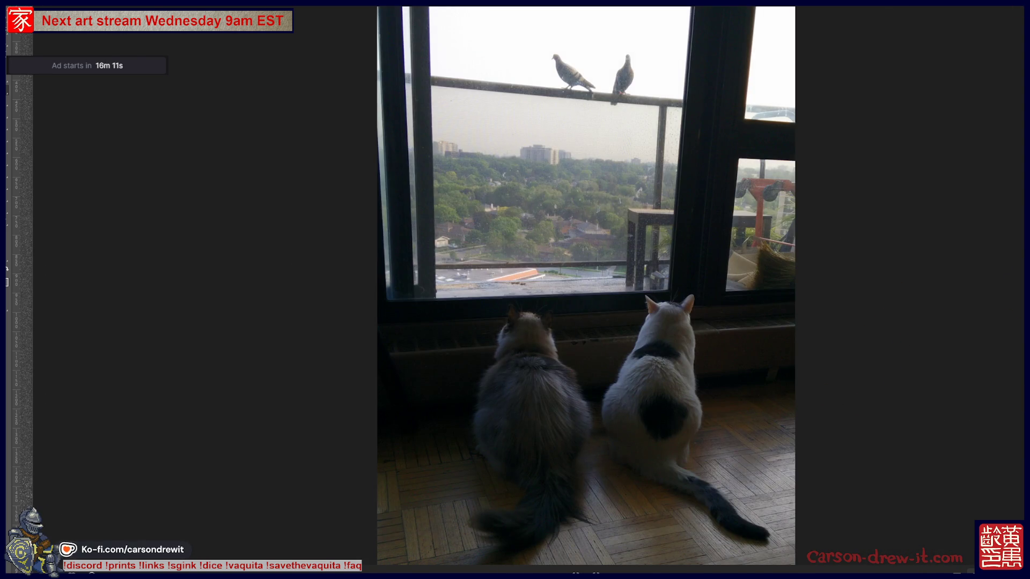
Leave Windows Photos and return to the Photoshop illustration with Alt+Tab
{"action": "key", "text": "alt+Tab"}
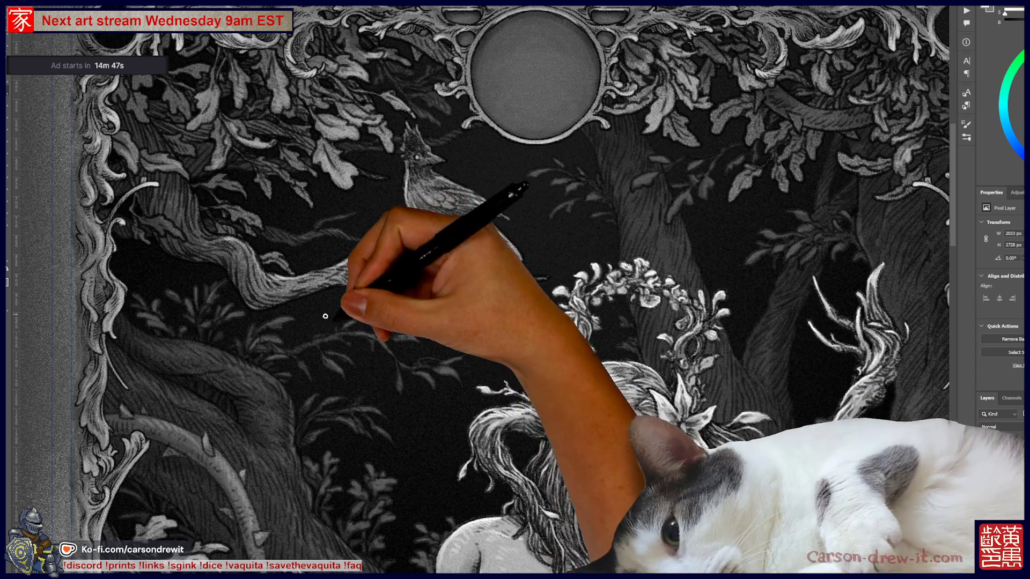
Pan down the illustration from the bird and girl's head to her torso and lap
{"action": "mouse_move", "coordinate": [368, 356]}
{"action": "left_mouse_down"}
{"action": "mouse_move", "coordinate": [430, 237]}
{"action": "mouse_move", "coordinate": [405, 265]}
{"action": "left_mouse_up"}
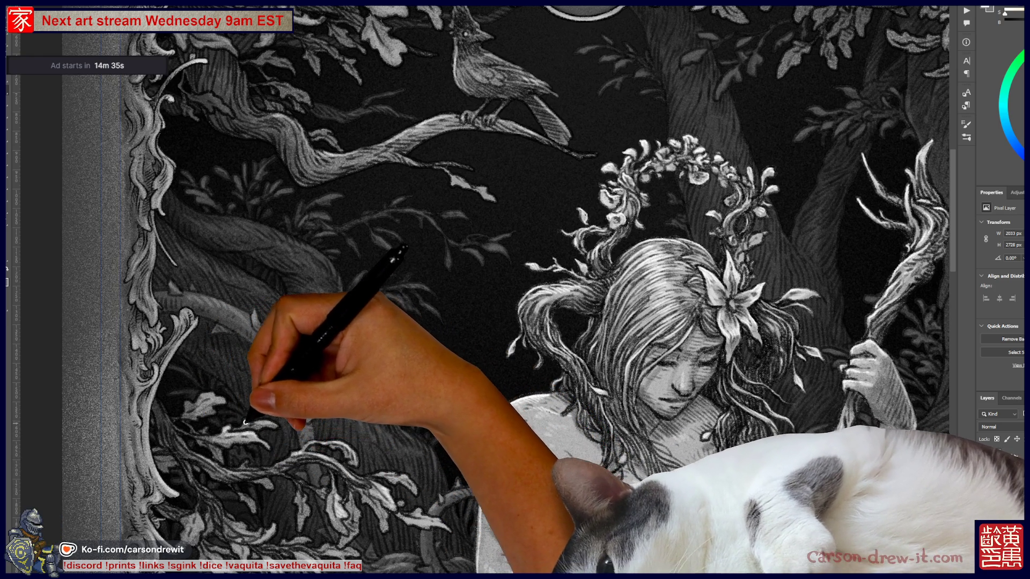
{"action": "scroll", "coordinate": [317, 419], "scroll_direction": "down", "scroll_amount": 2}
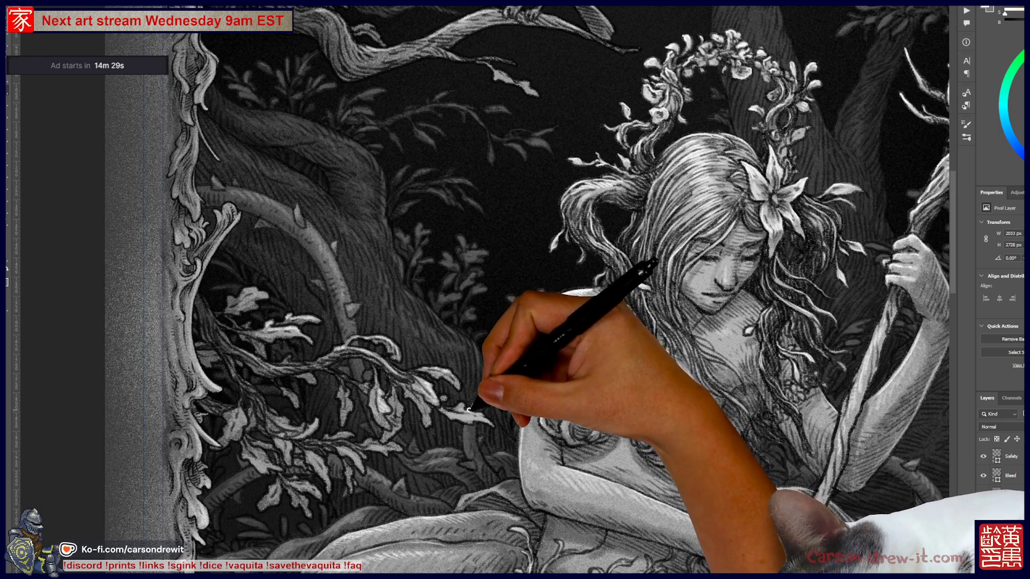
{"action": "left_click_drag", "start_coordinate": [529, 443], "coordinate": [358, 380]}
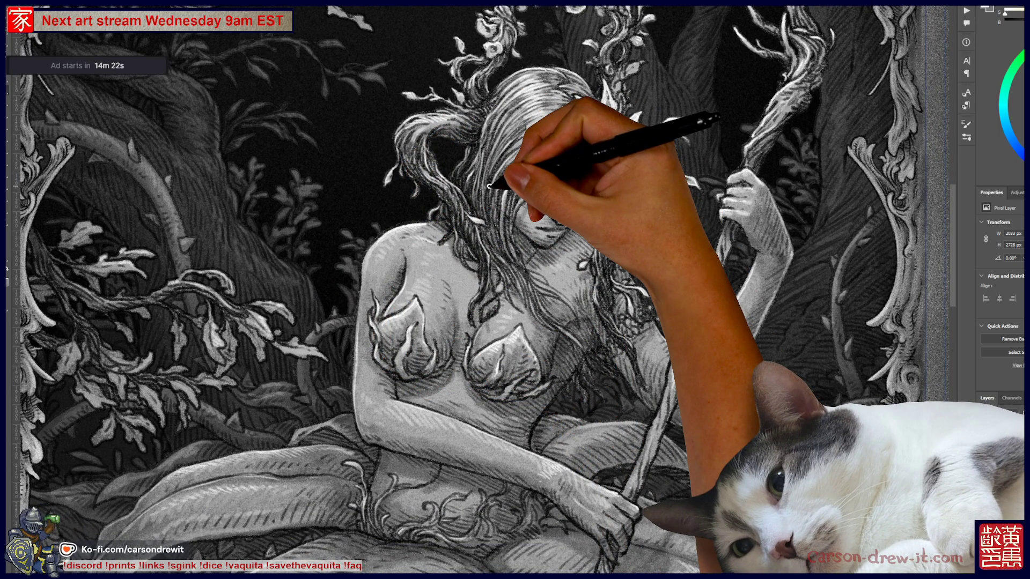
{"action": "mouse_move", "coordinate": [463, 392]}
{"action": "left_mouse_down"}
{"action": "mouse_move", "coordinate": [494, 275]}
{"action": "mouse_move", "coordinate": [425, 179]}
{"action": "left_mouse_up"}
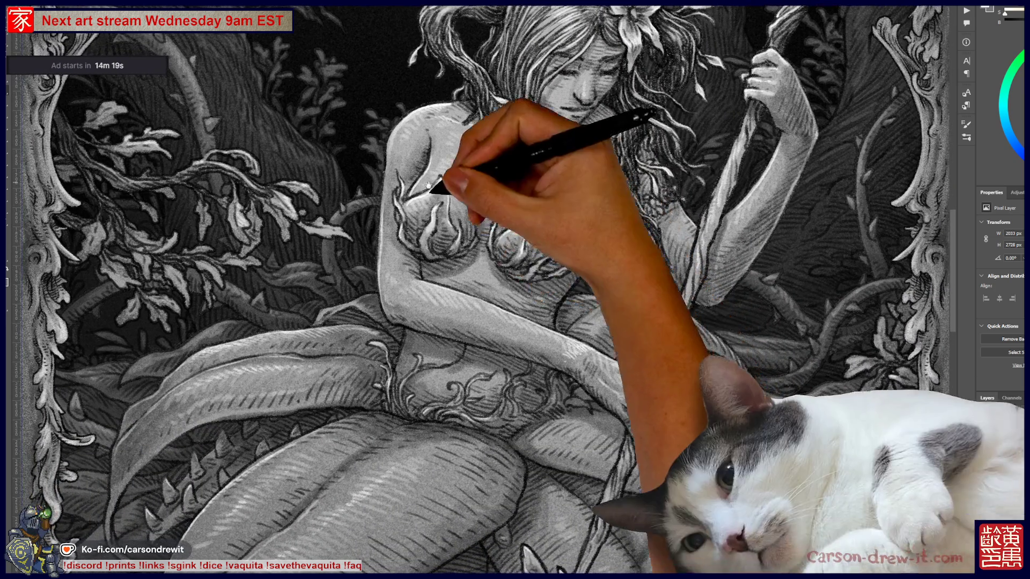
{"action": "left_click_drag", "start_coordinate": [593, 403], "coordinate": [483, 349]}
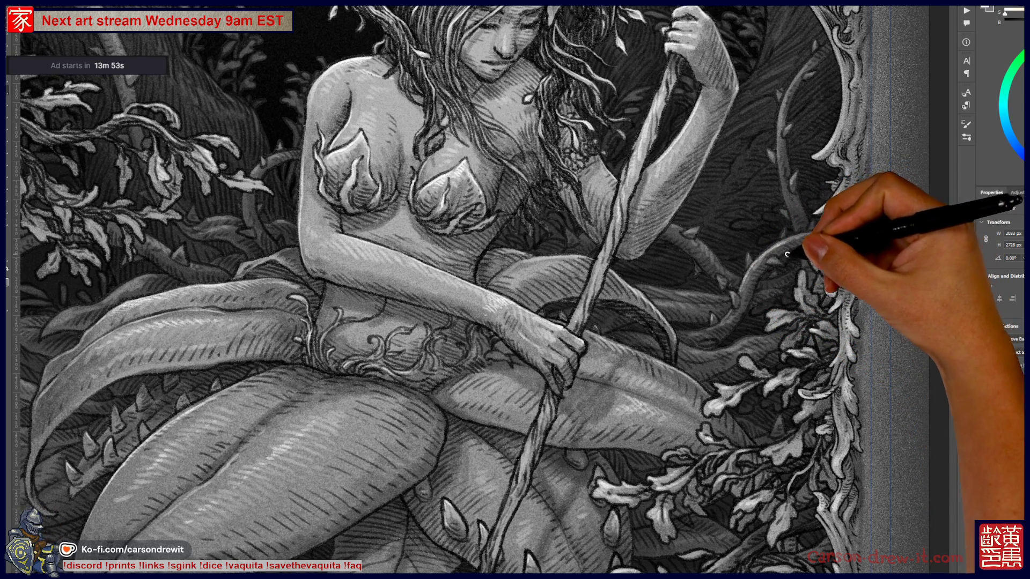
Fit the whole framed artwork on screen, then zoom in slightly on the figure
{"action": "key", "text": "ctrl"}
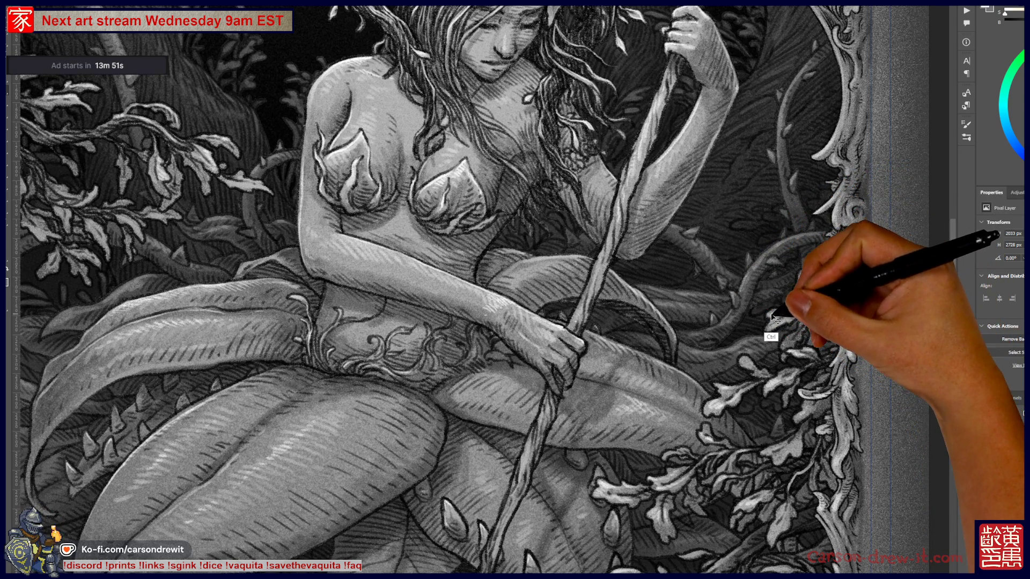
{"action": "mouse_move", "coordinate": [771, 321]}
{"action": "left_mouse_down"}
{"action": "mouse_move", "coordinate": [747, 350]}
{"action": "mouse_move", "coordinate": [752, 361]}
{"action": "left_mouse_up"}
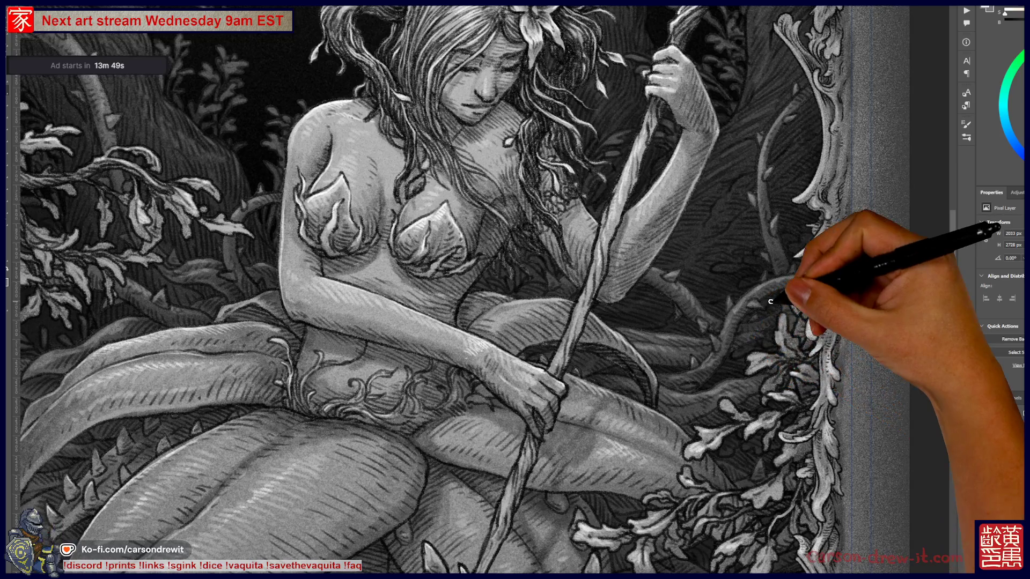
{"action": "key", "text": "ctrl+0"}
{"action": "left_click_drag", "start_coordinate": [691, 459], "coordinate": [630, 501]}
{"action": "key", "text": "ctrl+minus"}
{"action": "key", "text": "ctrl+minus"}
{"action": "key", "text": "ctrl+plus"}
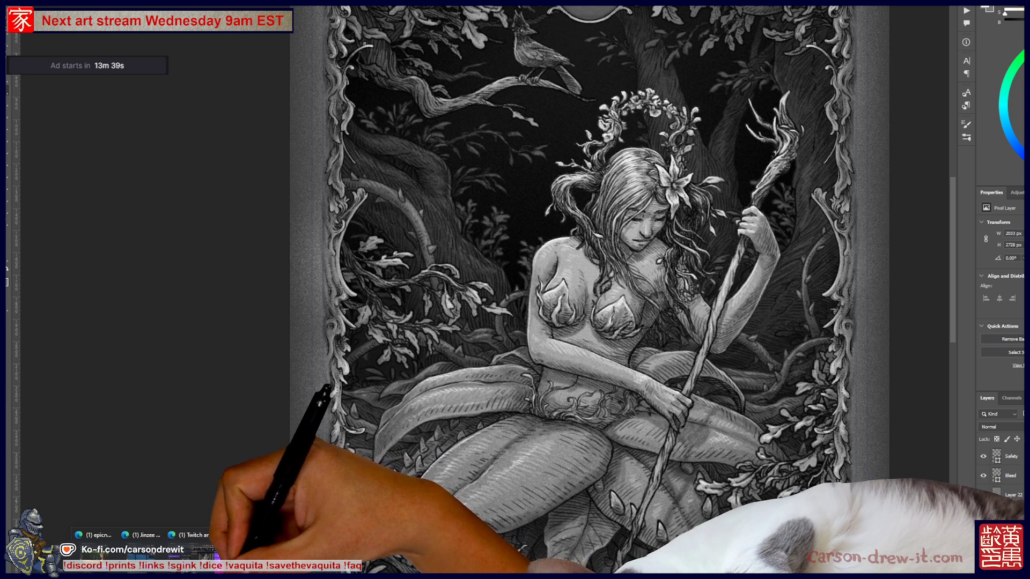
Open Old Solar's Quiet Prayers (Redux) album from the Bandcamp collection
{"action": "left_click", "coordinate": [310, 512]}
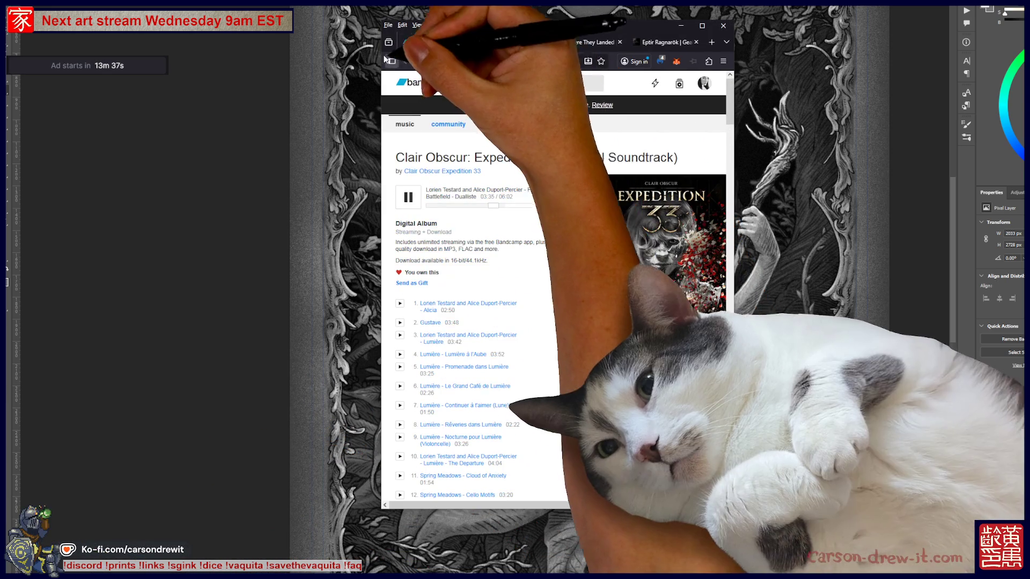
{"action": "left_click", "coordinate": [413, 43]}
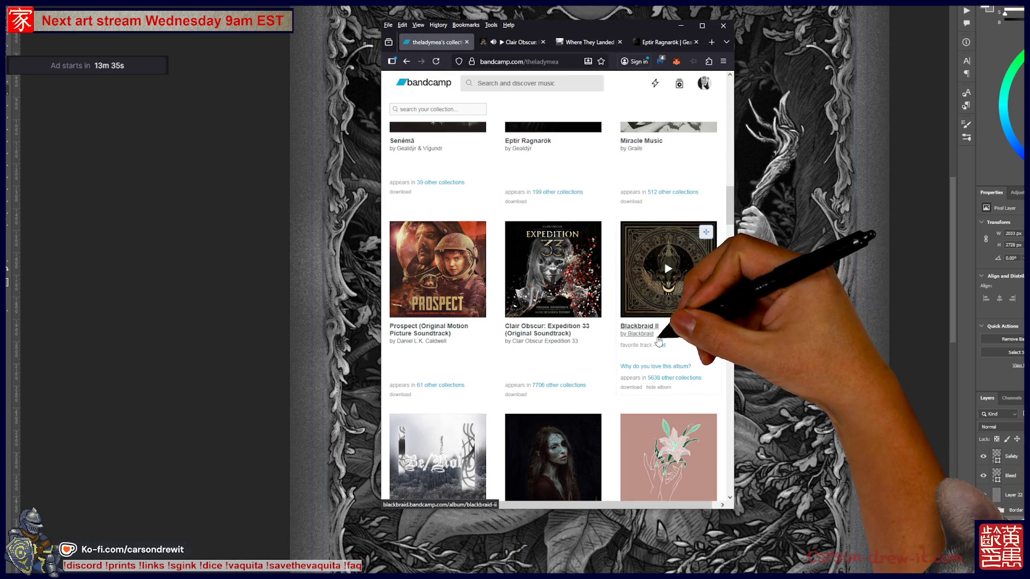
{"action": "scroll", "coordinate": [685, 338], "scroll_direction": "down", "scroll_amount": 4}
{"action": "scroll", "coordinate": [678, 344], "scroll_direction": "down", "scroll_amount": 8}
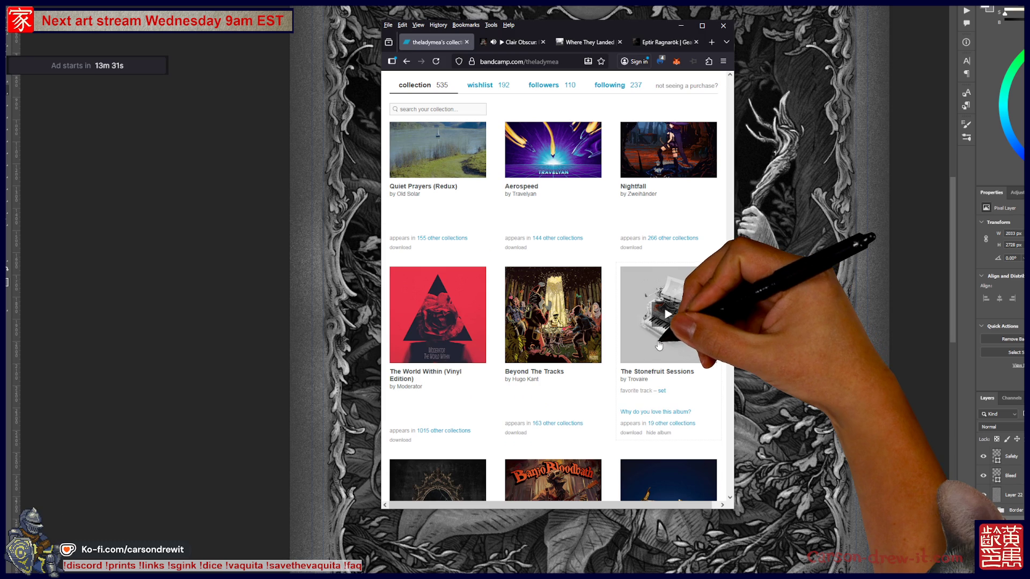
{"action": "scroll", "coordinate": [660, 345], "scroll_direction": "down", "scroll_amount": 4}
{"action": "scroll", "coordinate": [601, 242], "scroll_direction": "up", "scroll_amount": 5}
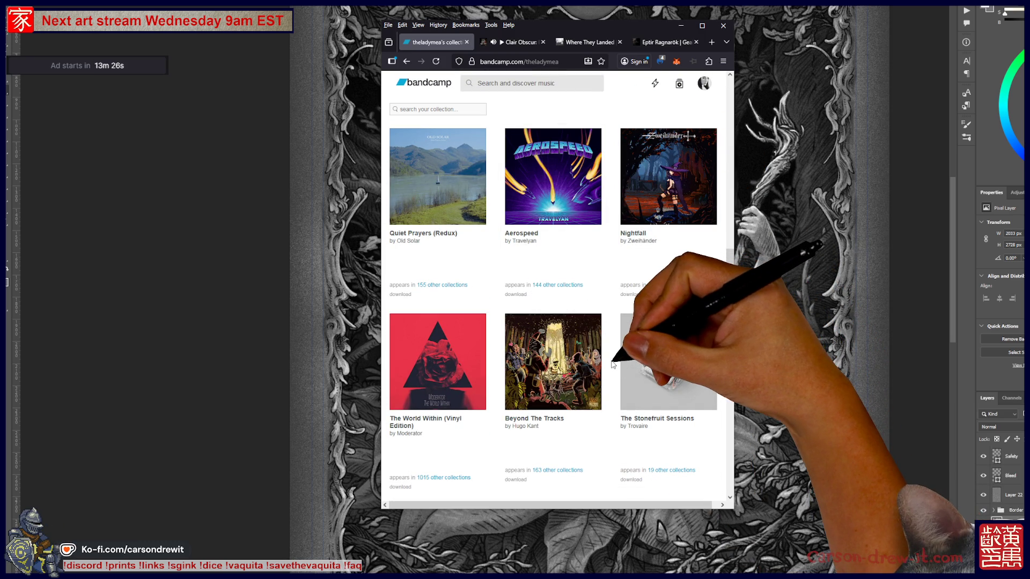
{"action": "scroll", "coordinate": [595, 364], "scroll_direction": "up", "scroll_amount": 2}
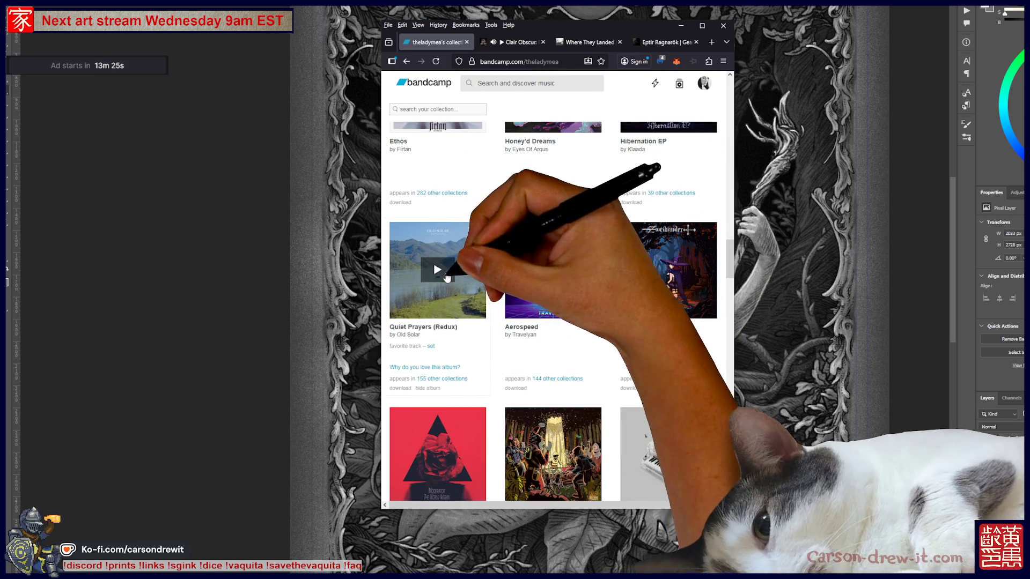
{"action": "left_click", "coordinate": [409, 332]}
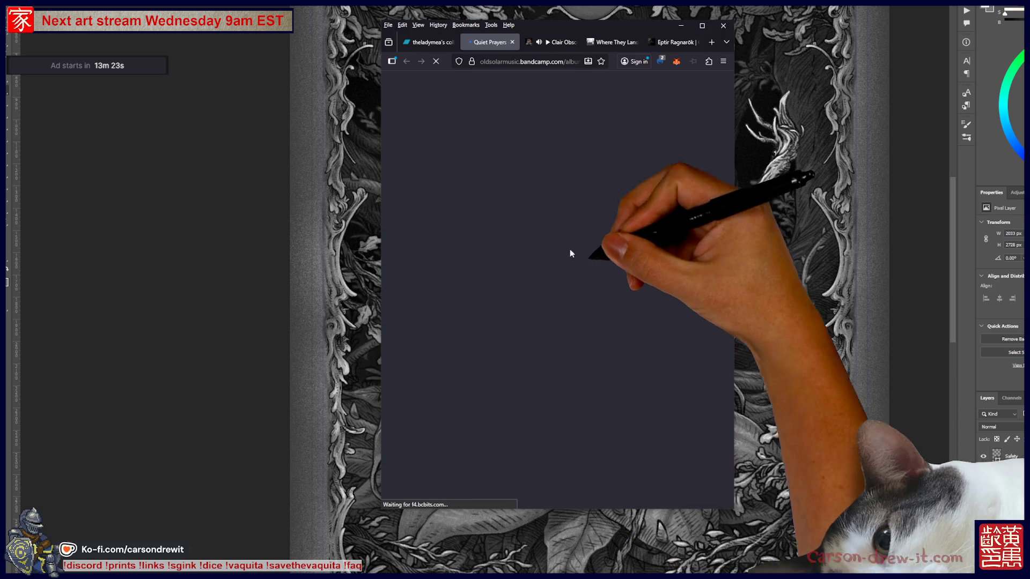
Play 'Help Us to Be Faithful', then switch to the Clair Obscur page and select its address
{"action": "scroll", "coordinate": [553, 279], "scroll_direction": "down", "scroll_amount": 5}
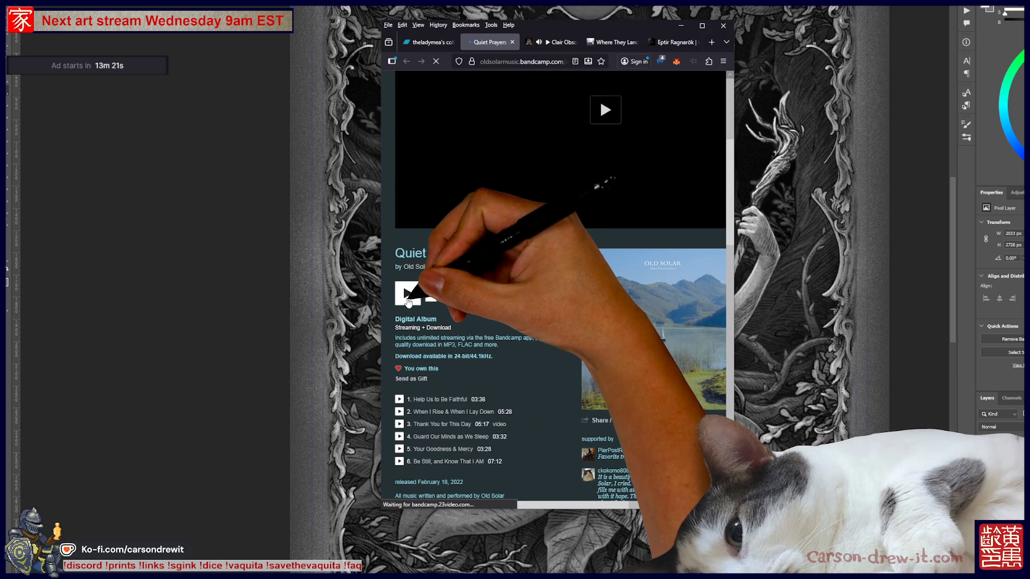
{"action": "left_click", "coordinate": [400, 399]}
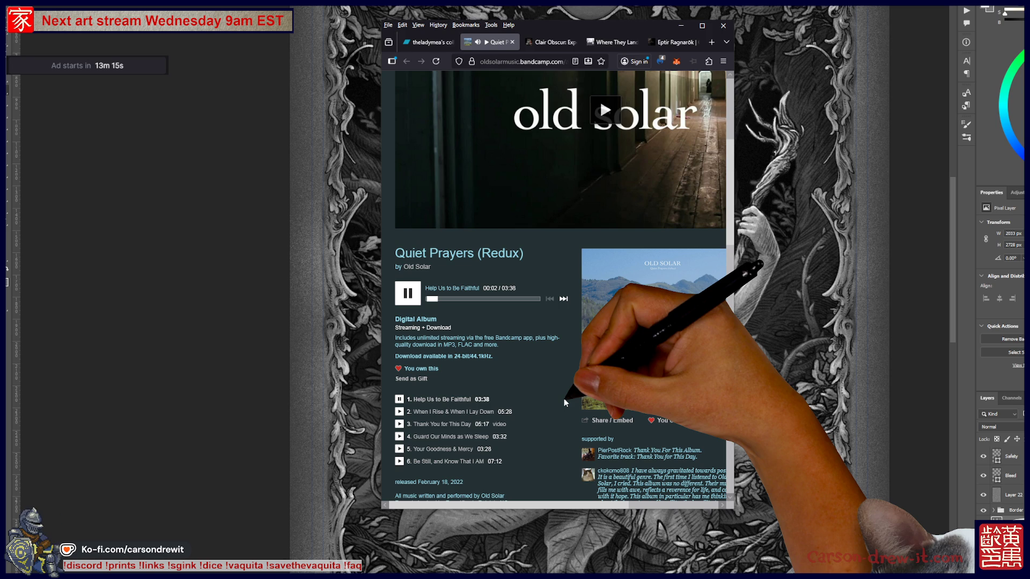
{"action": "scroll", "coordinate": [673, 333], "scroll_direction": "up", "scroll_amount": 3}
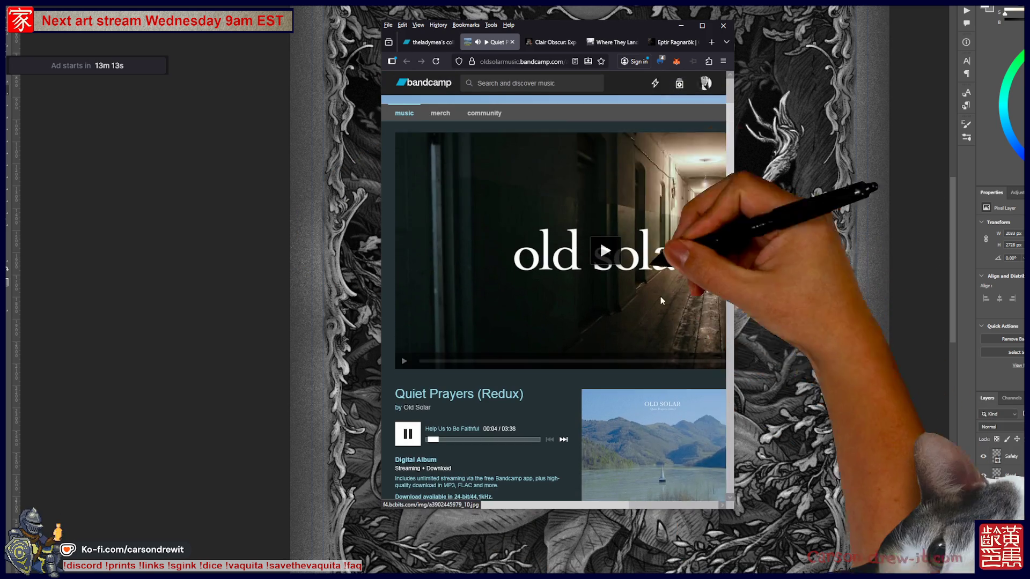
{"action": "left_click", "coordinate": [549, 42]}
{"action": "left_click", "coordinate": [507, 61]}
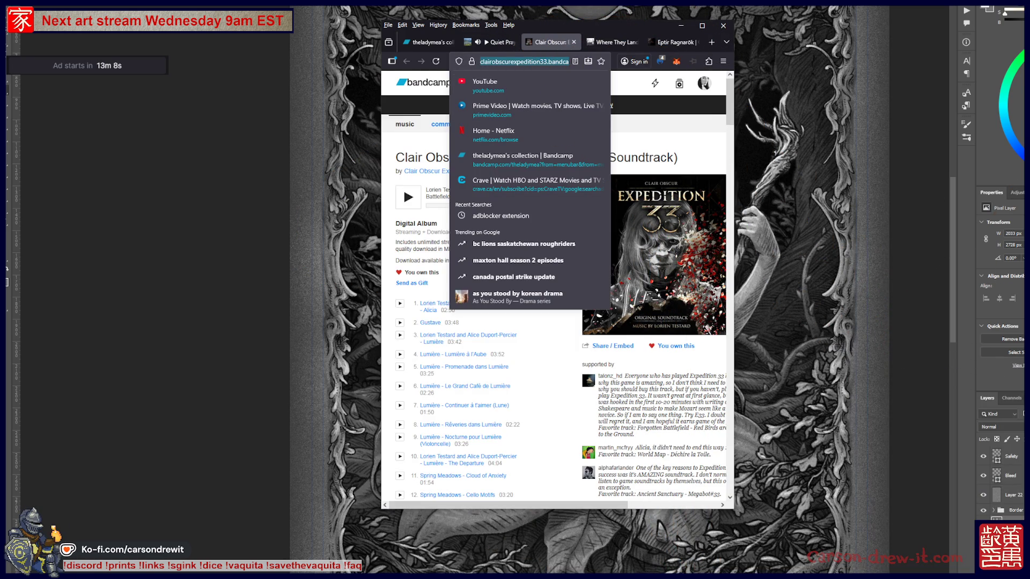
Return to the Quiet Prayers (Redux) album page and scroll through its contents
{"action": "key", "text": "Escape"}
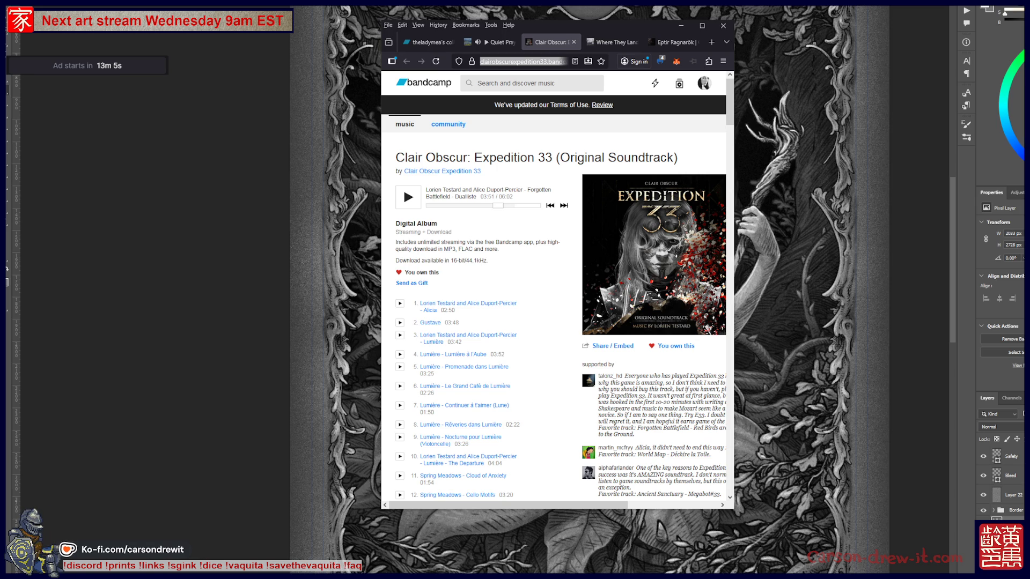
{"action": "left_click", "coordinate": [500, 43]}
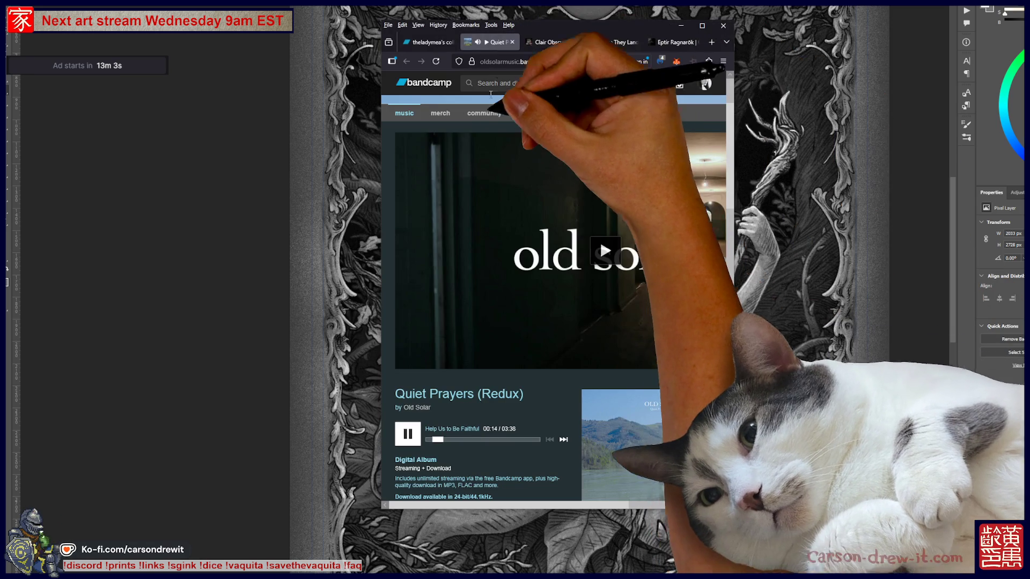
{"action": "left_click", "coordinate": [504, 62]}
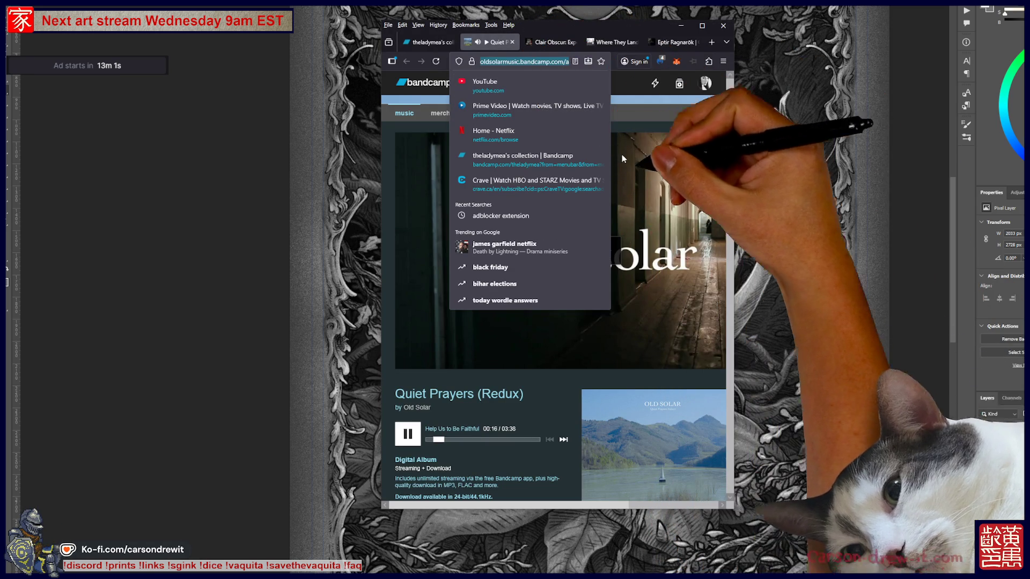
{"action": "key", "text": "Escape"}
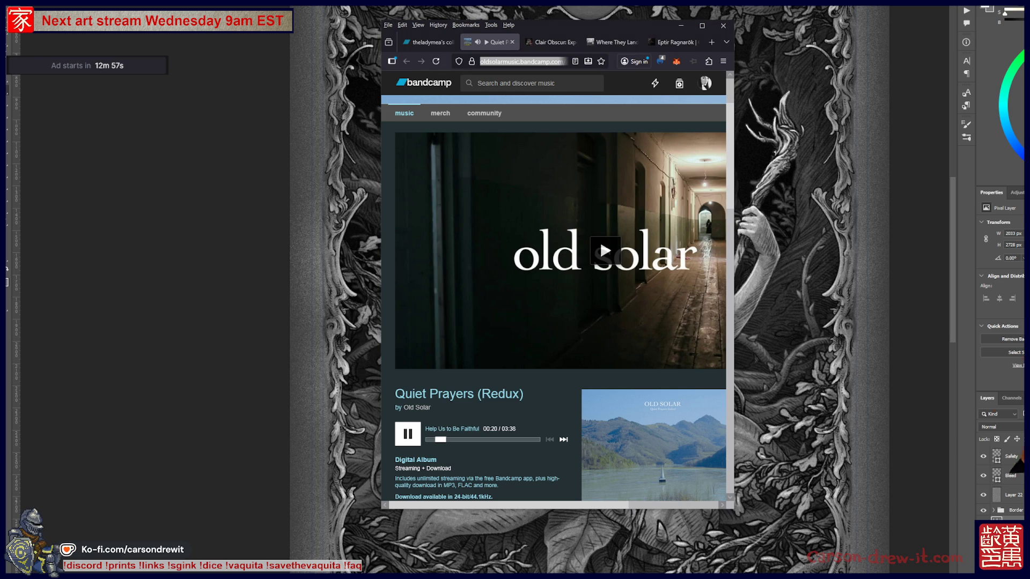
{"action": "scroll", "coordinate": [700, 471], "scroll_direction": "down", "scroll_amount": 3}
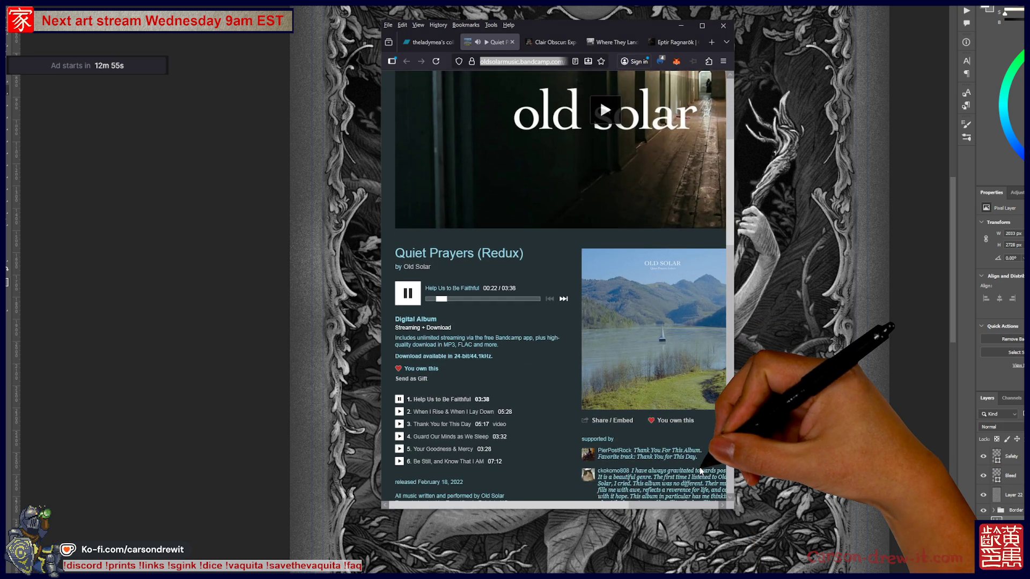
{"action": "scroll", "coordinate": [700, 472], "scroll_direction": "down", "scroll_amount": 2}
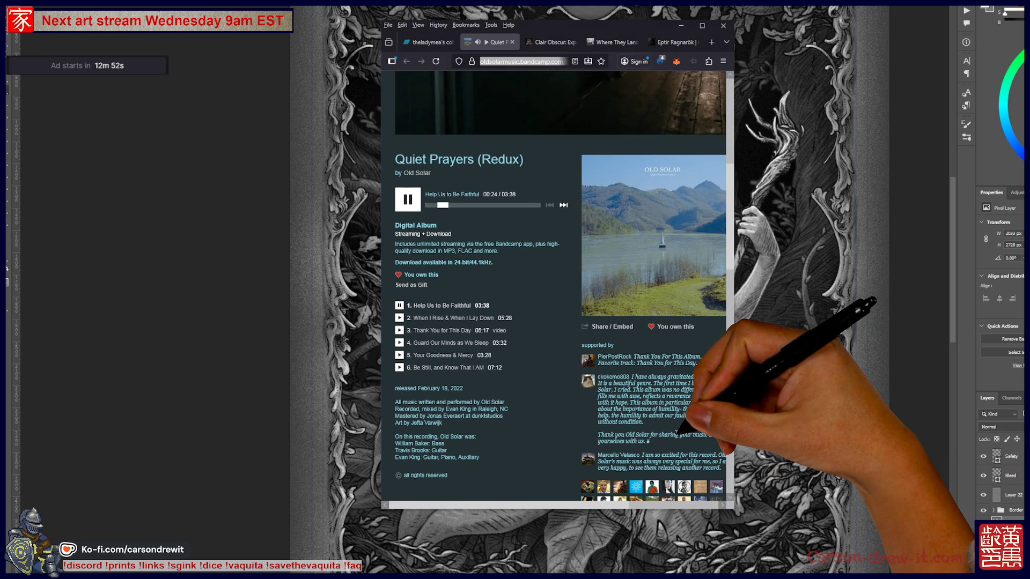
{"action": "scroll", "coordinate": [676, 433], "scroll_direction": "up", "scroll_amount": 4}
{"action": "scroll", "coordinate": [675, 433], "scroll_direction": "down", "scroll_amount": 4}
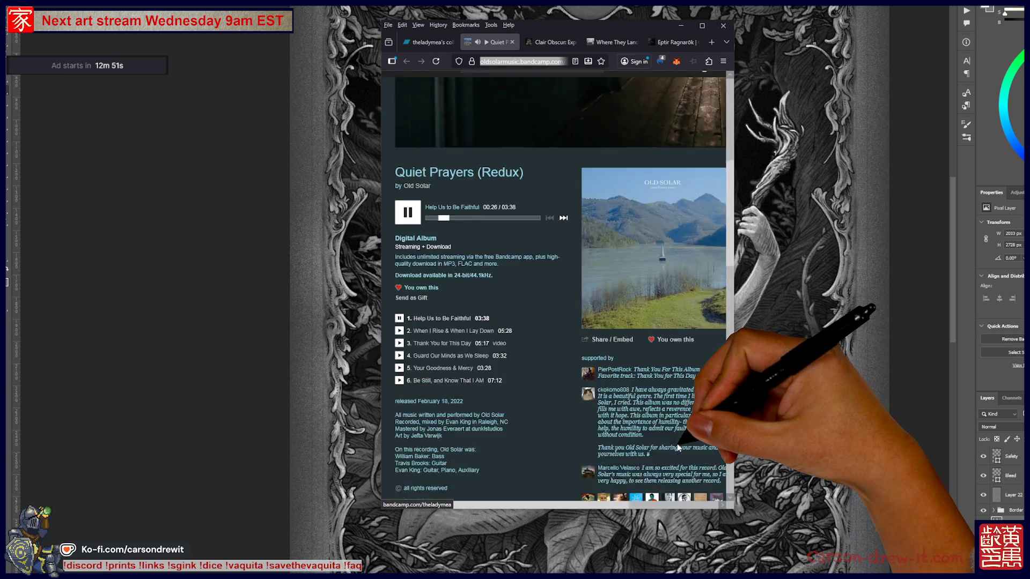
{"action": "scroll", "coordinate": [683, 443], "scroll_direction": "right", "scroll_amount": 4}
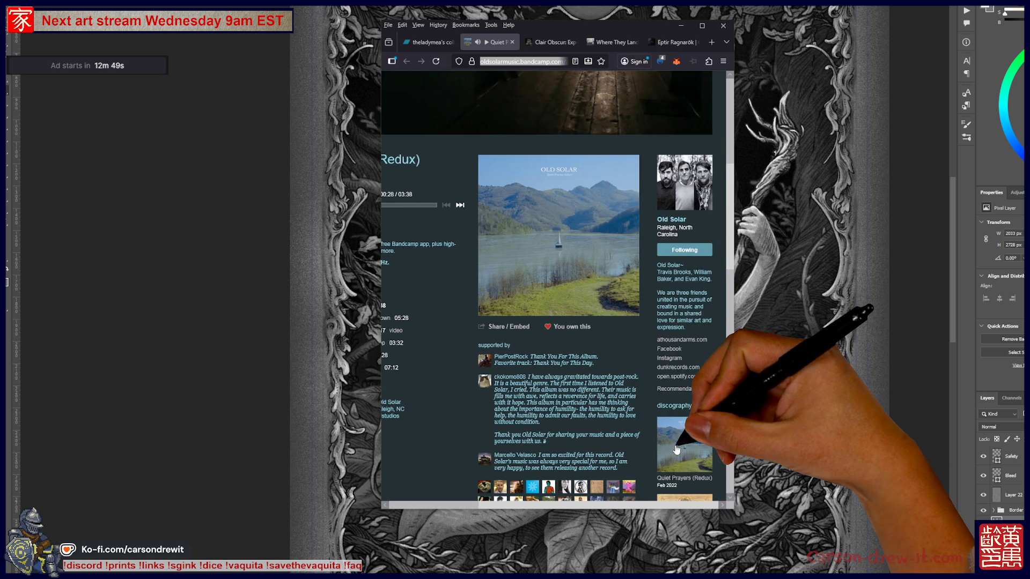
{"action": "scroll", "coordinate": [676, 448], "scroll_direction": "down", "scroll_amount": 3}
{"action": "scroll", "coordinate": [676, 450], "scroll_direction": "down", "scroll_amount": 3}
Expand the band's discography with 'more releases' and browse the list
{"action": "left_click", "coordinate": [679, 371]}
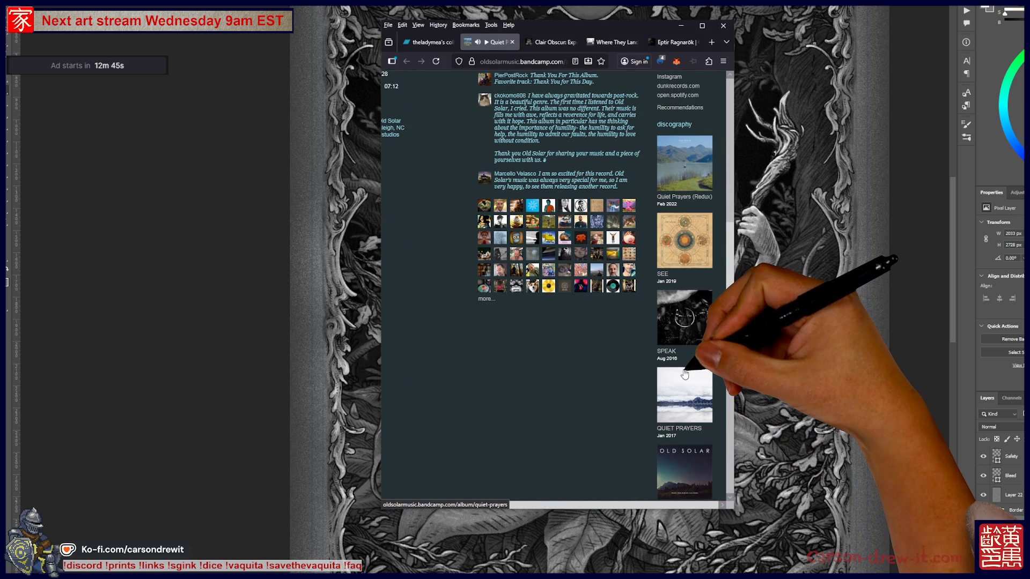
{"action": "scroll", "coordinate": [684, 386], "scroll_direction": "down", "scroll_amount": 3}
{"action": "scroll", "coordinate": [687, 399], "scroll_direction": "up", "scroll_amount": 2}
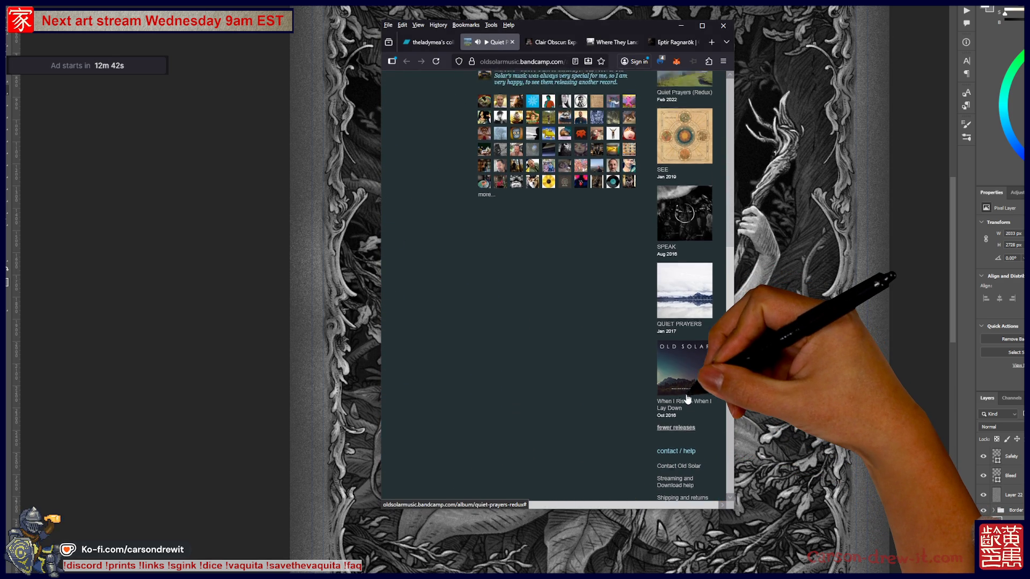
{"action": "scroll", "coordinate": [698, 376], "scroll_direction": "up", "scroll_amount": 10}
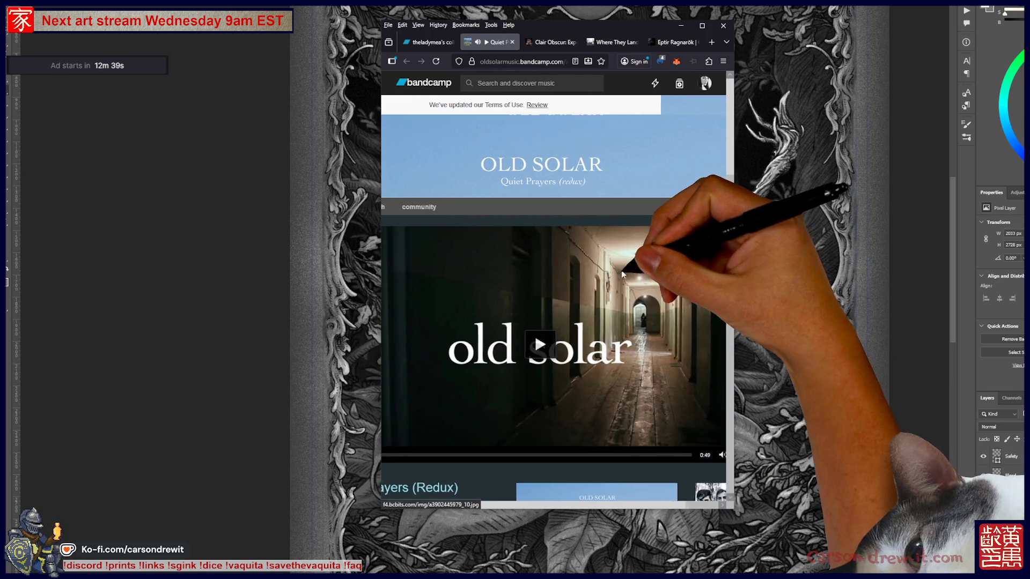
{"action": "scroll", "coordinate": [602, 269], "scroll_direction": "down", "scroll_amount": 5}
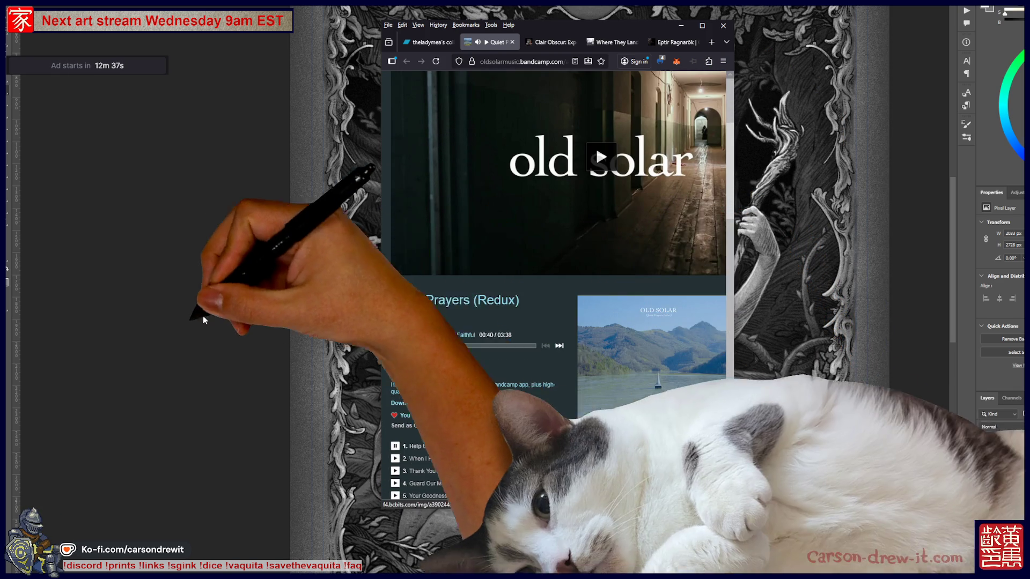
Bring Photoshop forward and zoom in on the woman's torso
{"action": "left_click", "coordinate": [230, 298]}
{"action": "key", "text": "ctrl+plus"}
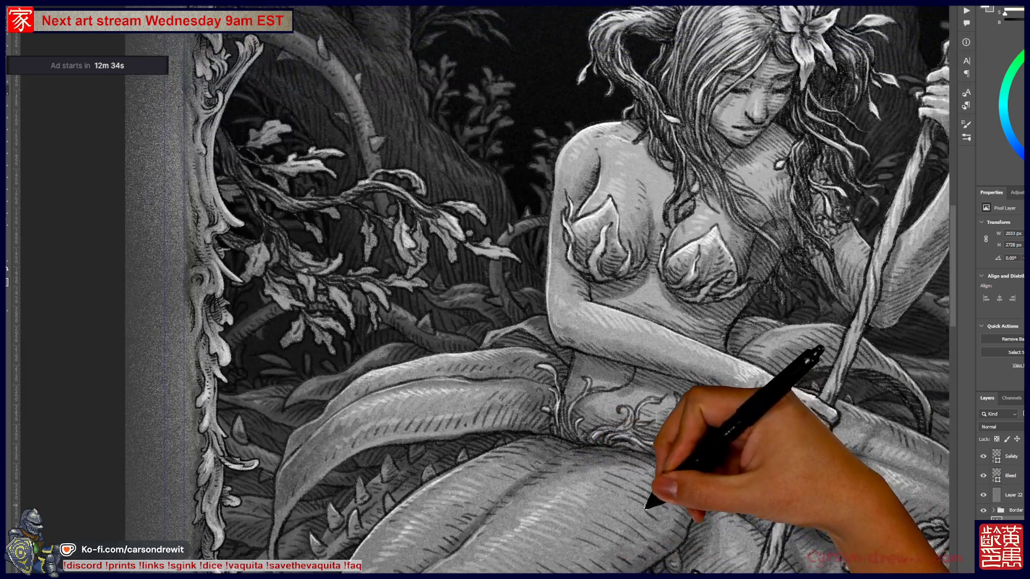
{"action": "left_click_drag", "start_coordinate": [645, 507], "coordinate": [510, 496]}
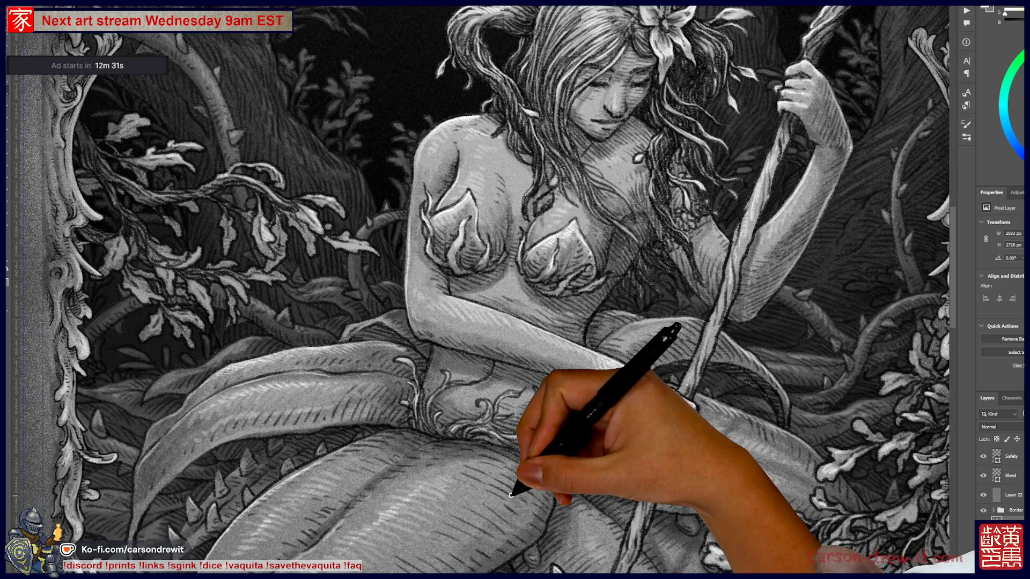
Pan to the upper-left branches and ink strokes down the left ornamental branches
{"action": "left_click_drag", "start_coordinate": [280, 345], "coordinate": [391, 426]}
{"action": "mouse_move", "coordinate": [235, 330]}
{"action": "left_mouse_down"}
{"action": "mouse_move", "coordinate": [279, 388]}
{"action": "mouse_move", "coordinate": [298, 367]}
{"action": "mouse_move", "coordinate": [327, 363]}
{"action": "mouse_move", "coordinate": [295, 368]}
{"action": "mouse_move", "coordinate": [294, 379]}
{"action": "left_mouse_up"}
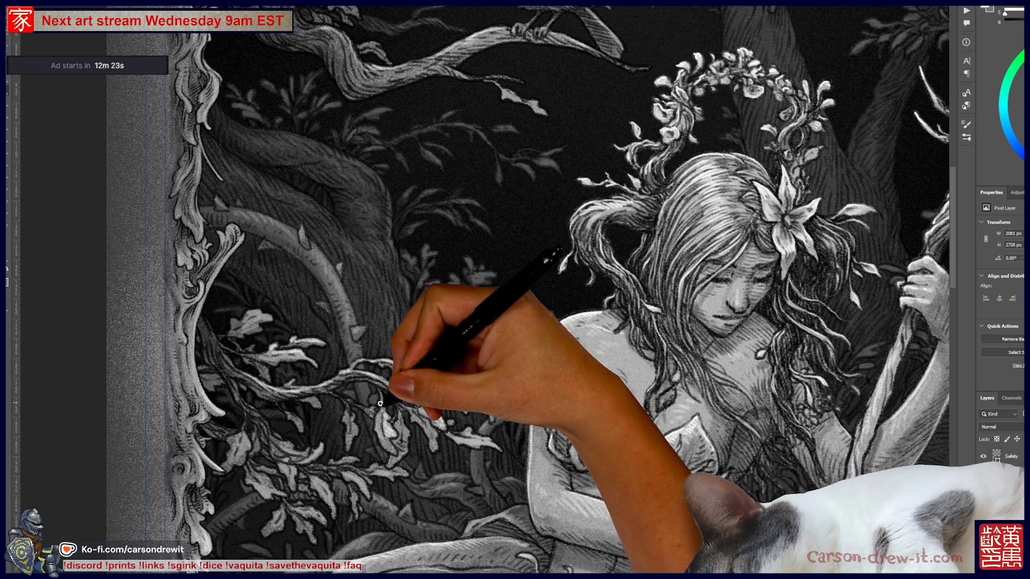
{"action": "left_click_drag", "start_coordinate": [377, 398], "coordinate": [379, 420]}
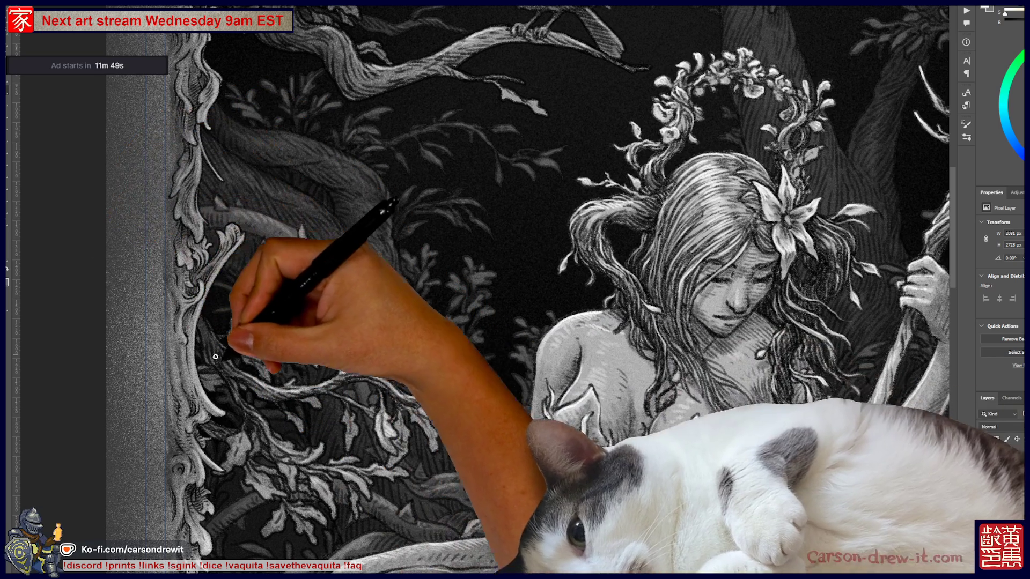
{"action": "mouse_move", "coordinate": [201, 346]}
{"action": "left_mouse_down"}
{"action": "mouse_move", "coordinate": [228, 349]}
{"action": "mouse_move", "coordinate": [225, 336]}
{"action": "left_mouse_up"}
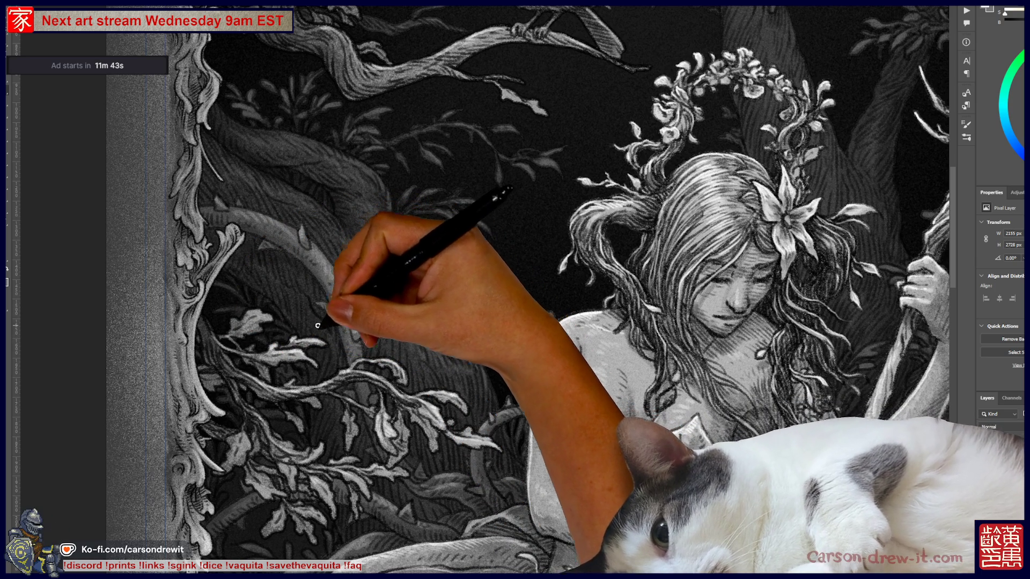
Pan across the lower and upper left branches and the right frame border
{"action": "left_click_drag", "start_coordinate": [294, 406], "coordinate": [305, 320]}
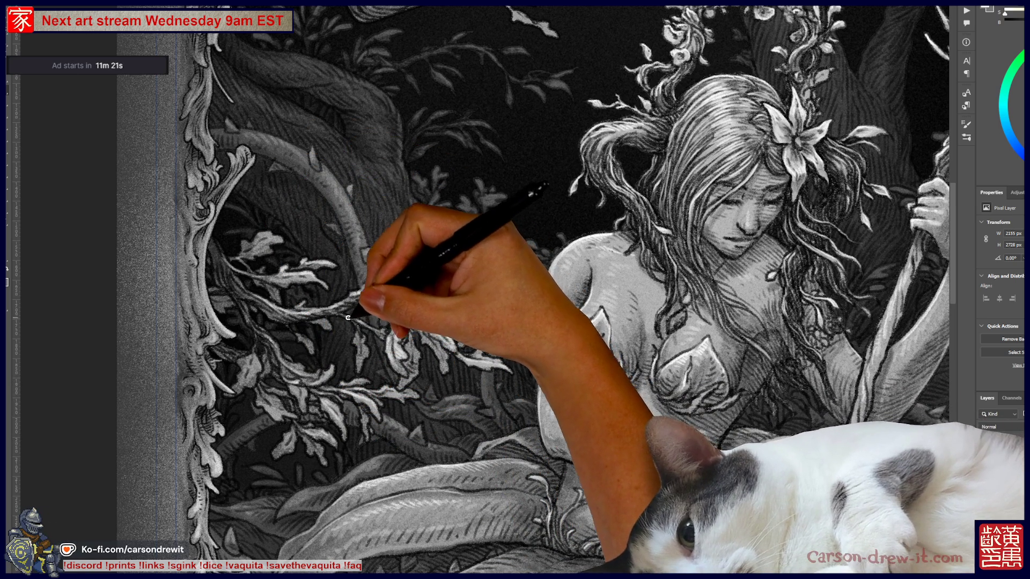
{"action": "left_click_drag", "start_coordinate": [366, 326], "coordinate": [320, 380]}
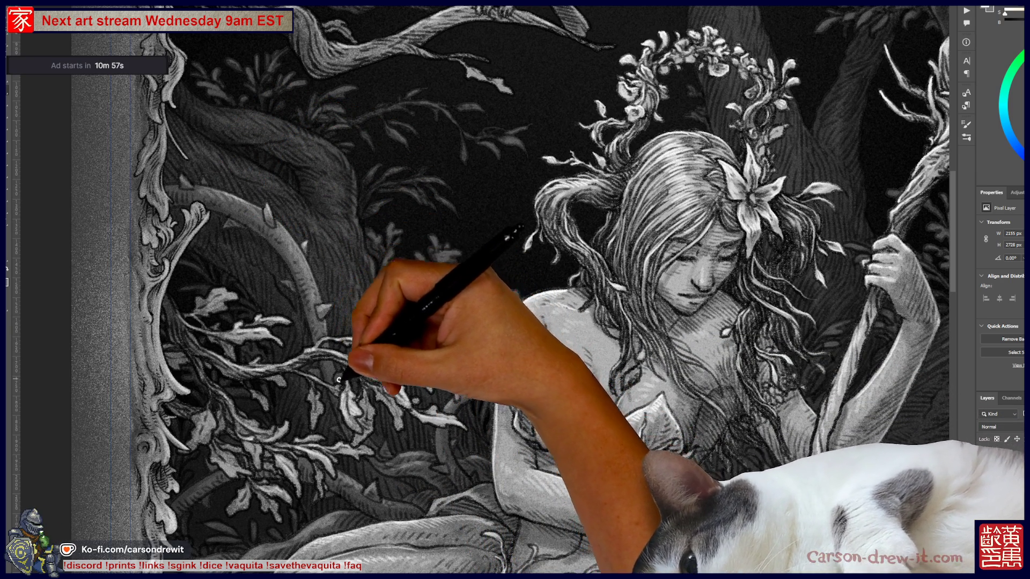
{"action": "left_click_drag", "start_coordinate": [503, 370], "coordinate": [257, 349]}
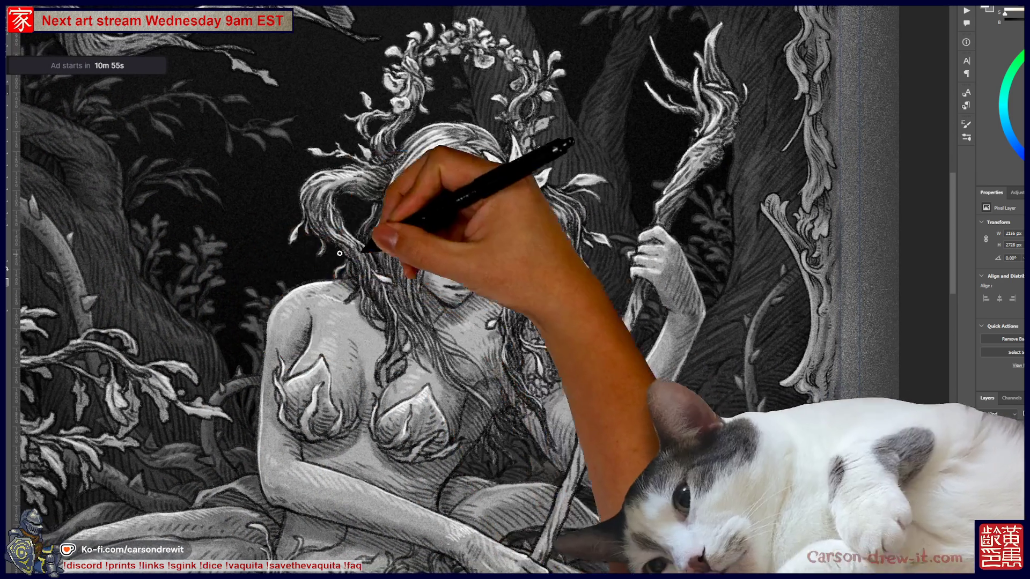
{"action": "left_click_drag", "start_coordinate": [441, 232], "coordinate": [547, 259]}
Reveal the bird and moon above, then zoom out to the whole framed illustration
{"action": "left_click_drag", "start_coordinate": [436, 42], "coordinate": [452, 210]}
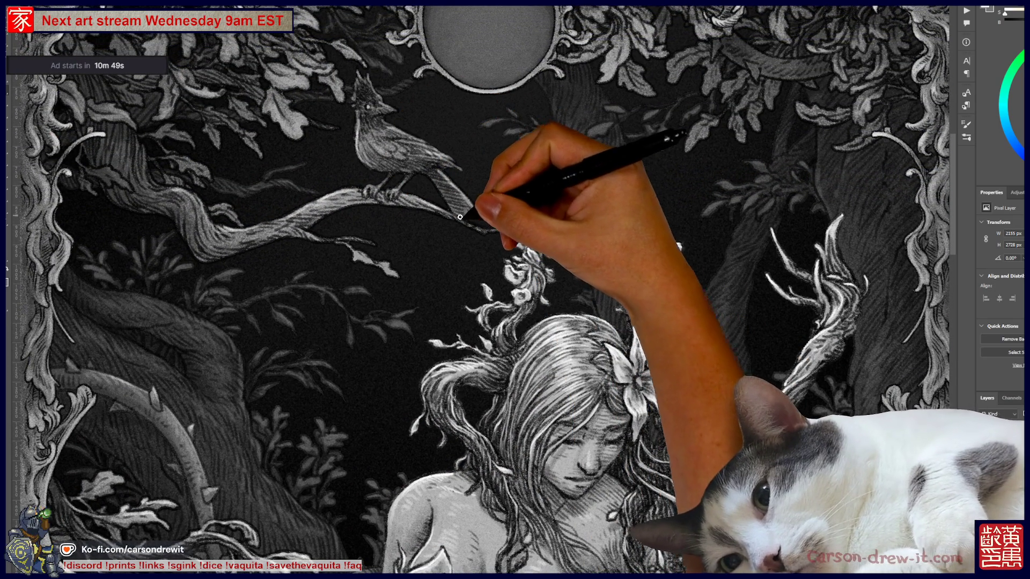
{"action": "key", "text": "ctrl"}
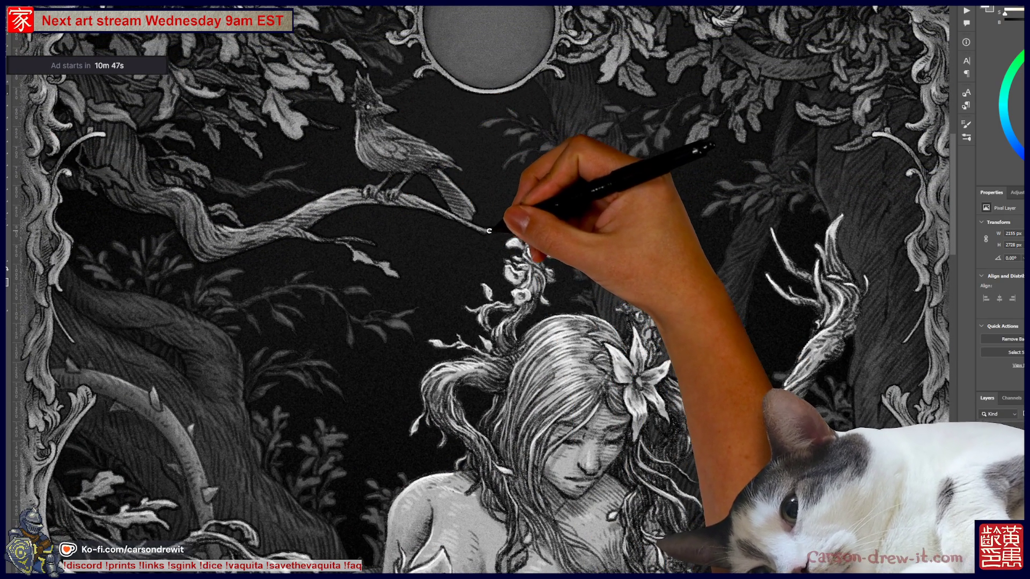
{"action": "left_click_drag", "start_coordinate": [502, 229], "coordinate": [409, 291]}
{"action": "key", "text": "ctrl+minus"}
{"action": "key", "text": "ctrl+minus"}
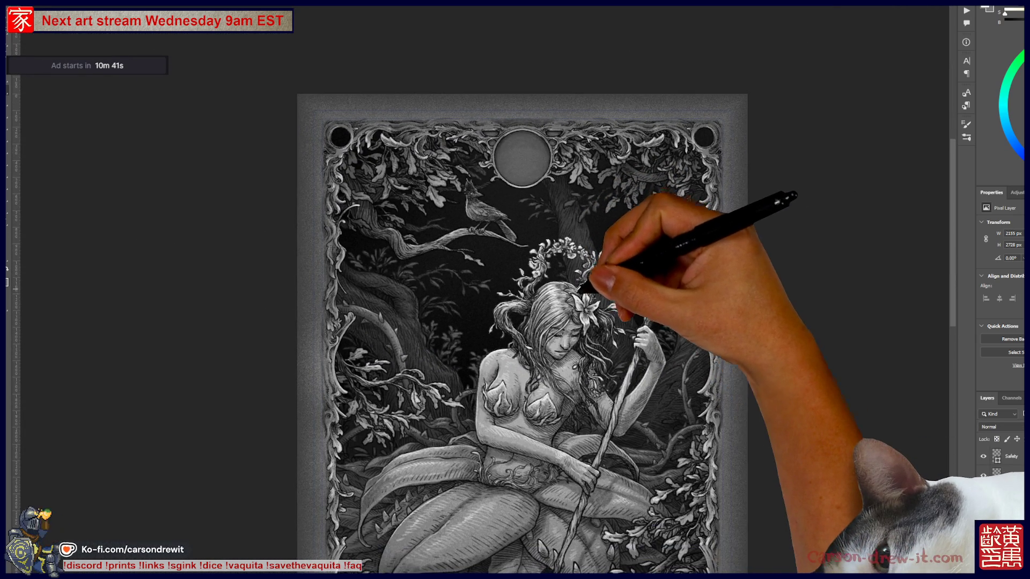
{"action": "key", "text": "ctrl+minus"}
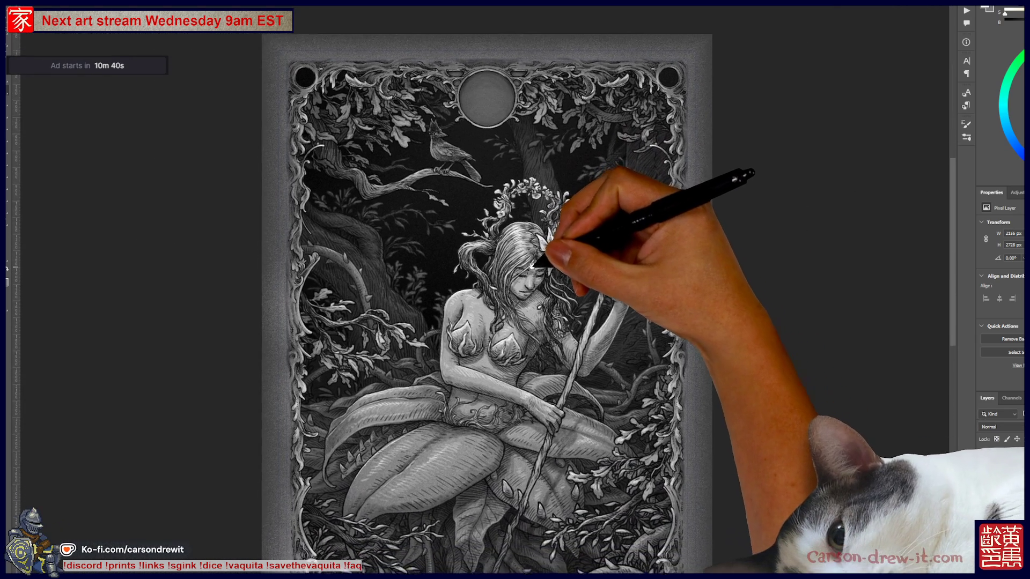
{"action": "mouse_move", "coordinate": [531, 266]}
{"action": "left_mouse_down"}
{"action": "mouse_move", "coordinate": [533, 231]}
{"action": "mouse_move", "coordinate": [544, 240]}
{"action": "mouse_move", "coordinate": [519, 232]}
{"action": "left_mouse_up"}
{"action": "left_click_drag", "start_coordinate": [540, 368], "coordinate": [543, 386]}
{"action": "left_click_drag", "start_coordinate": [556, 436], "coordinate": [536, 432]}
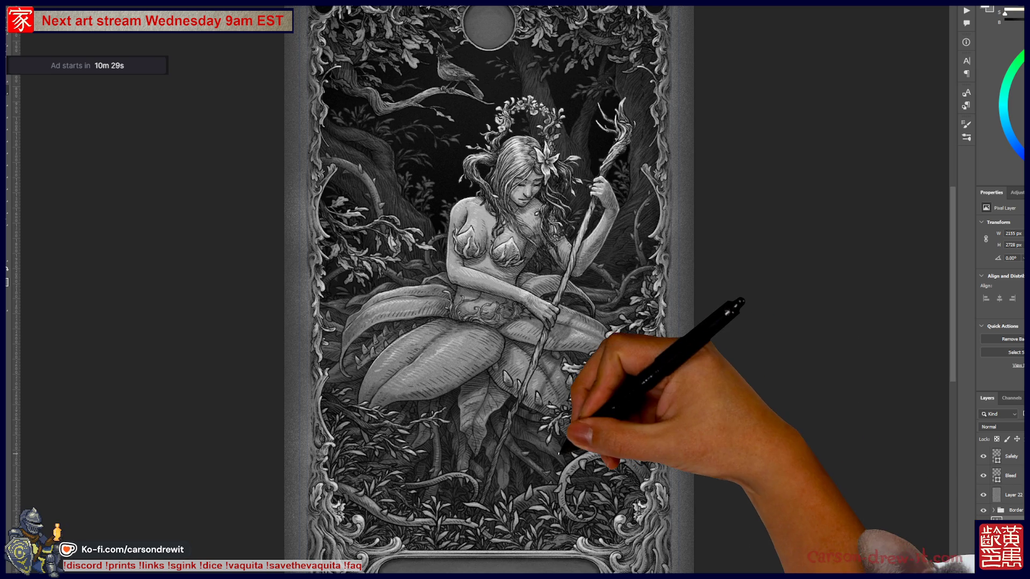
{"action": "mouse_move", "coordinate": [540, 441]}
{"action": "left_mouse_down"}
{"action": "mouse_move", "coordinate": [563, 432]}
{"action": "mouse_move", "coordinate": [557, 441]}
{"action": "left_mouse_up"}
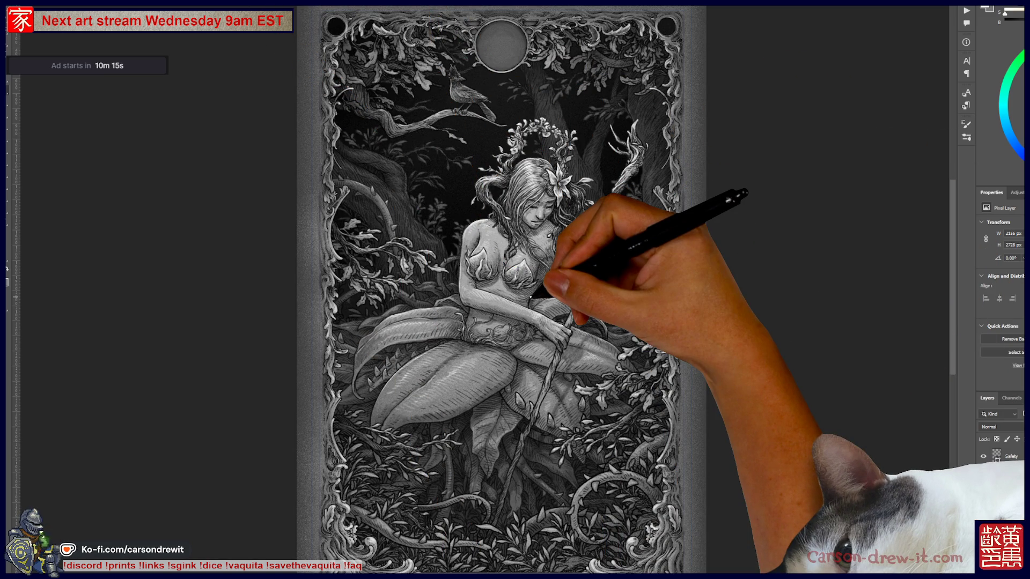
{"action": "left_click_drag", "start_coordinate": [679, 321], "coordinate": [617, 363]}
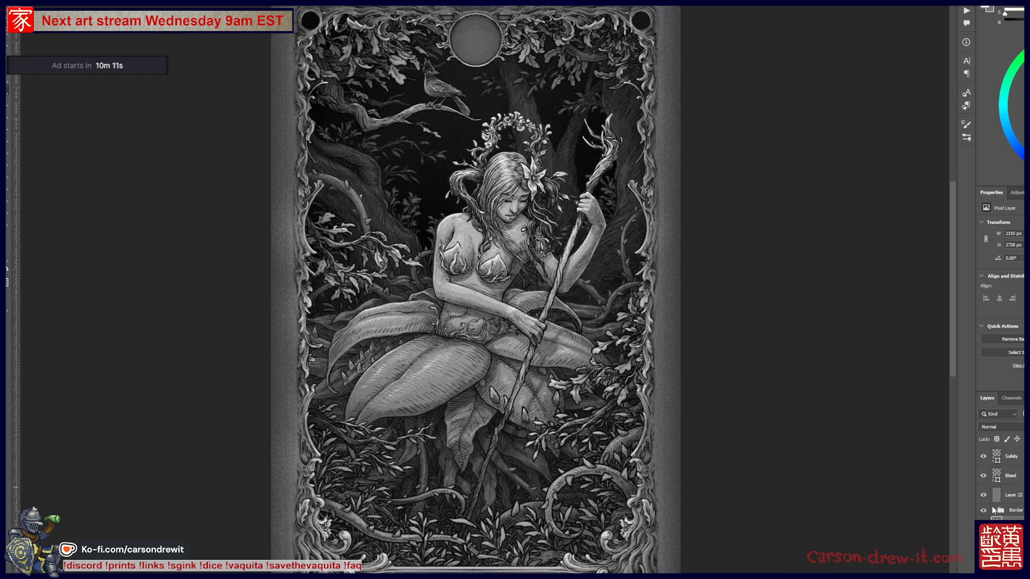
{"action": "key", "text": "alt+bracketleft"}
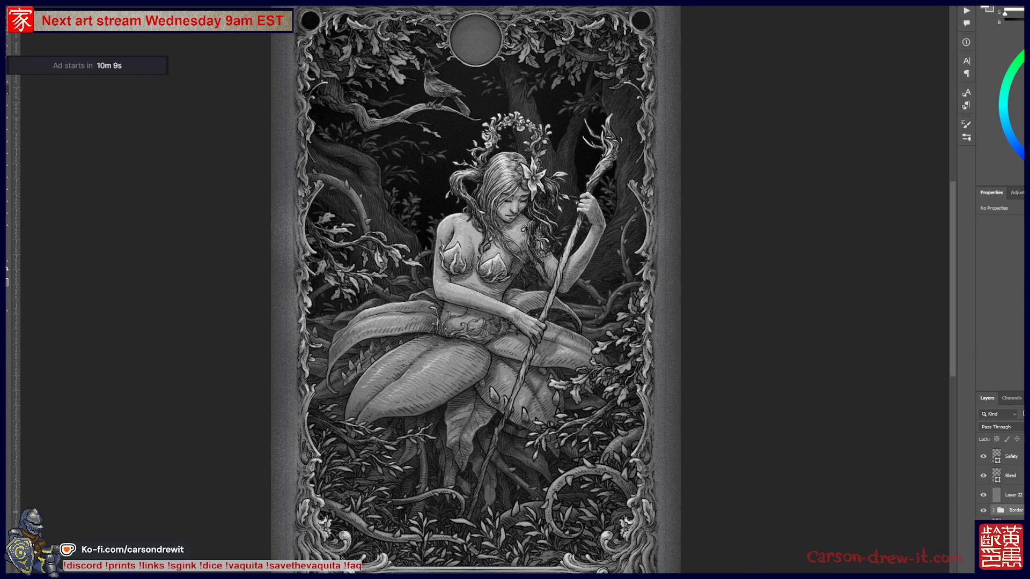
Select the Levels adjustment layer and toggle it off and on to compare
{"action": "key", "text": "alt+bracketleft"}
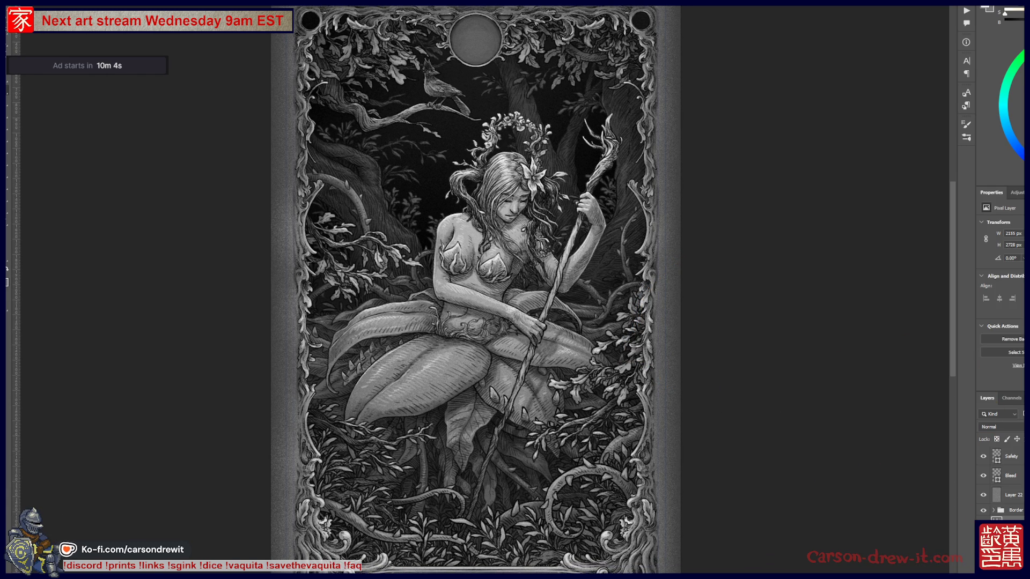
{"action": "key", "text": "alt+bracketleft"}
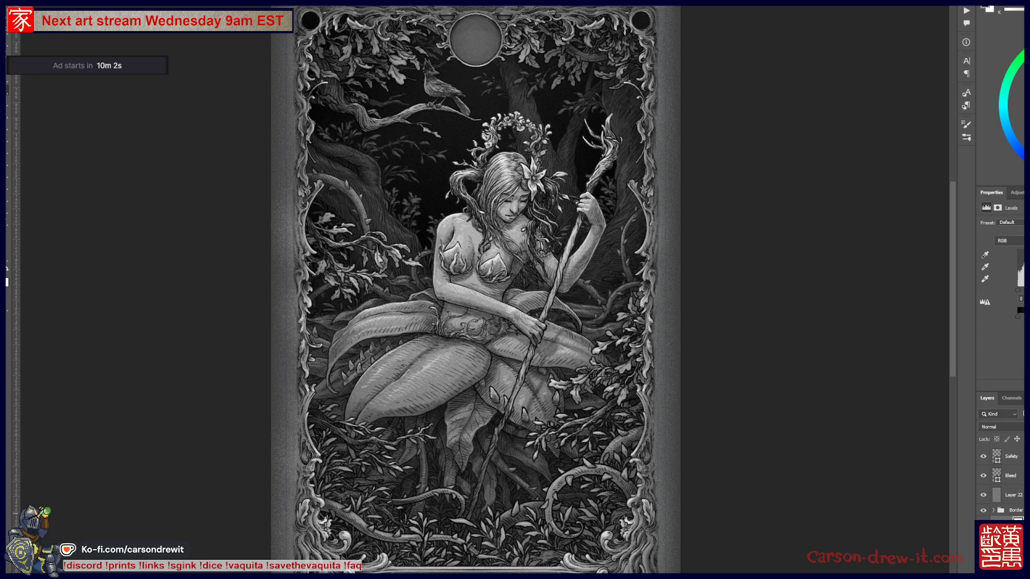
{"action": "key", "text": "ctrl+comma"}
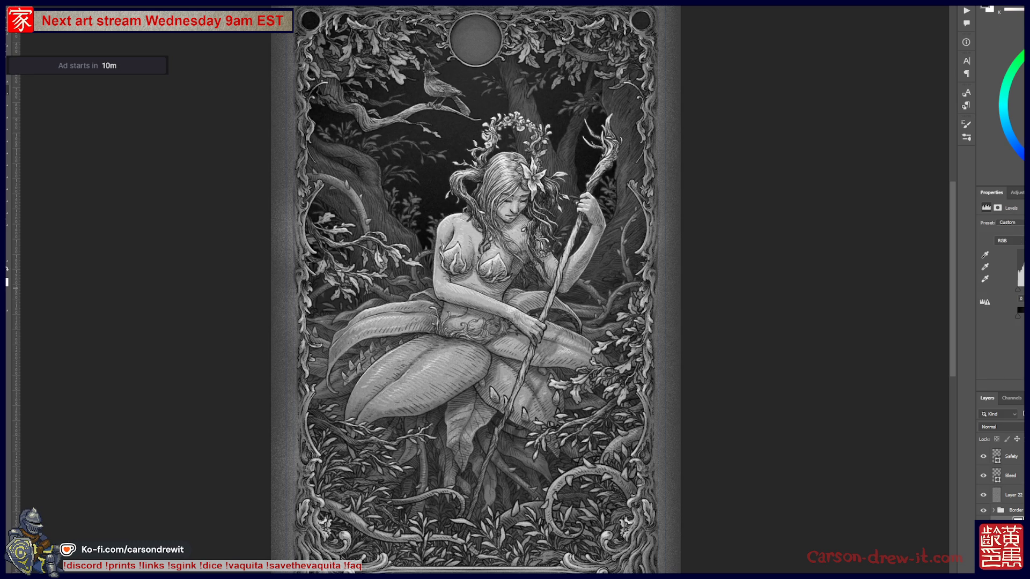
{"action": "key", "text": "ctrl+comma"}
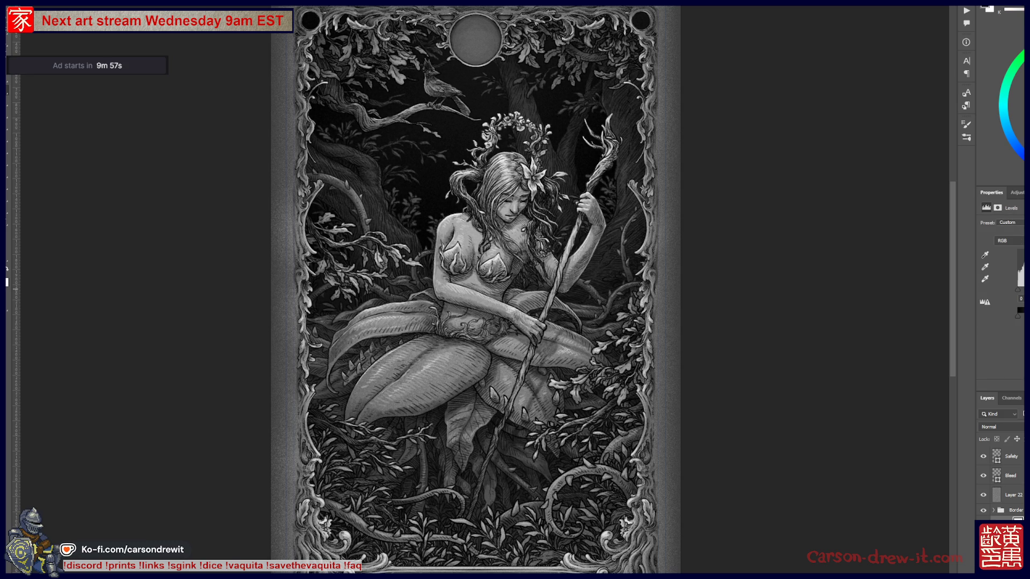
Raise the Levels shadow input to 20, then zoom out to view the whole card
{"action": "left_click_drag", "start_coordinate": [1020, 294], "coordinate": [1024, 294]}
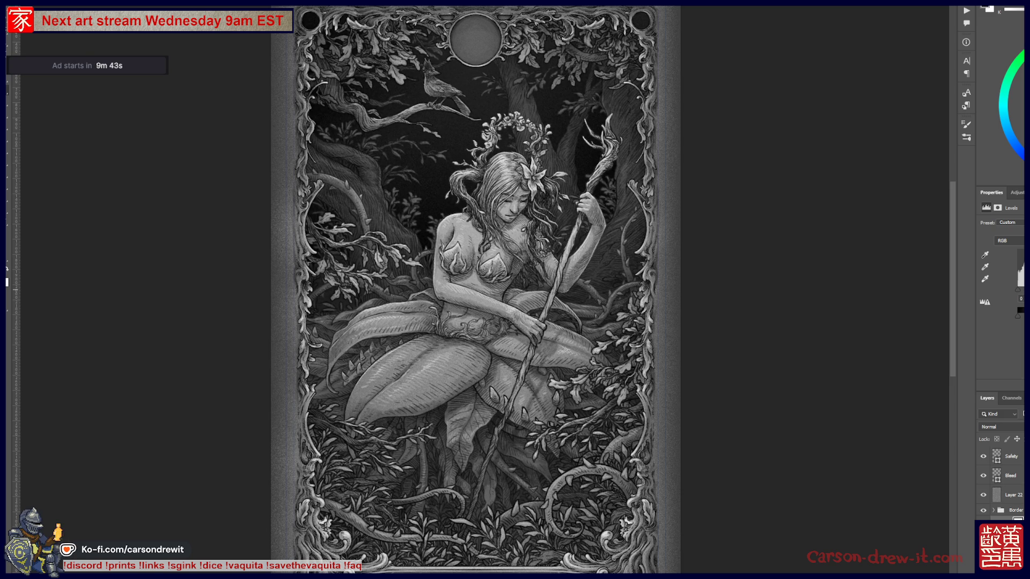
{"action": "type", "text": "20"}
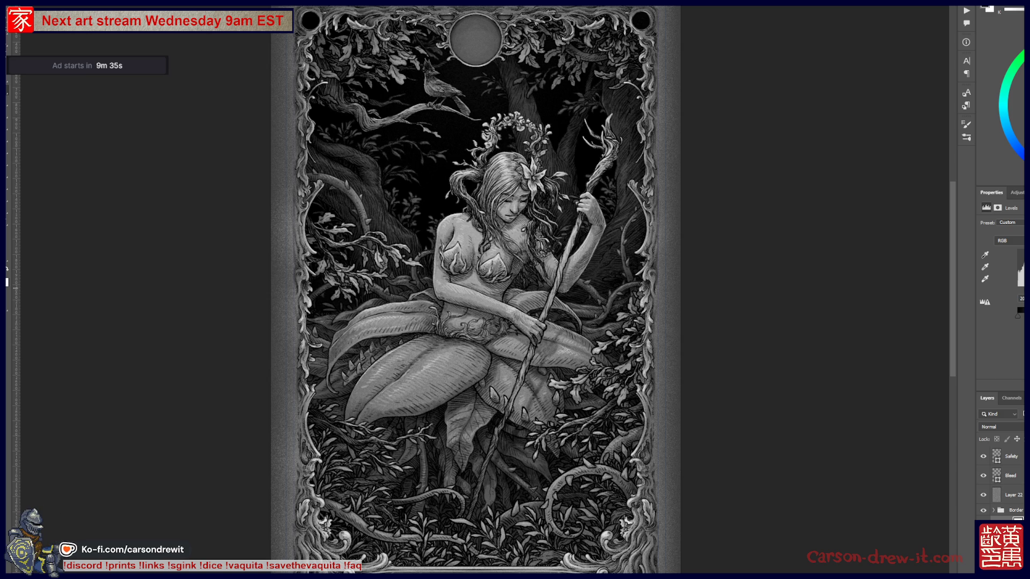
{"action": "key", "text": "ctrl+minus"}
{"action": "scroll", "coordinate": [492, 321], "scroll_direction": "down", "scroll_amount": 1}
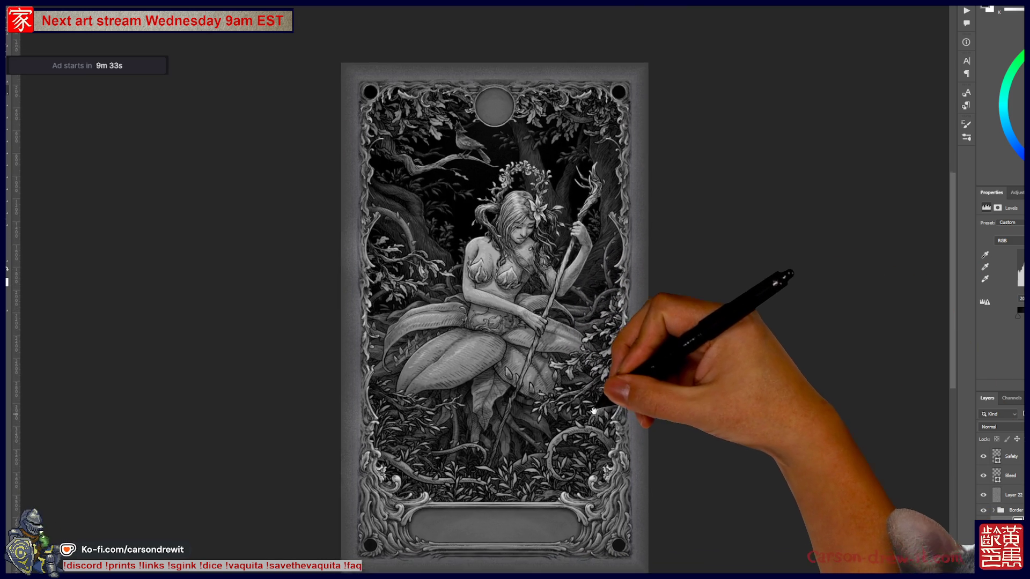
{"action": "scroll", "coordinate": [672, 384], "scroll_direction": "up", "scroll_amount": 1}
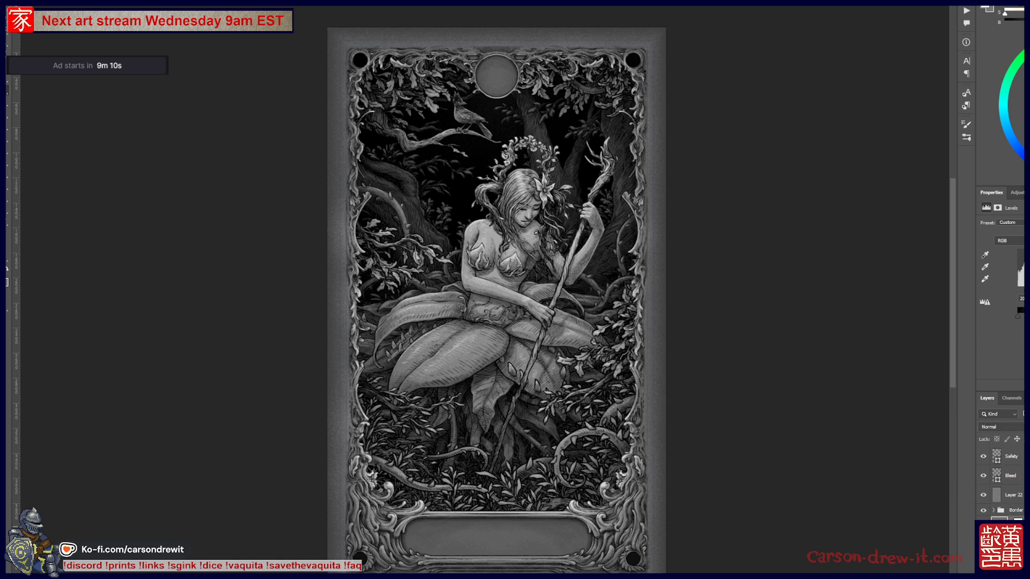
{"action": "left_click", "coordinate": [1014, 510]}
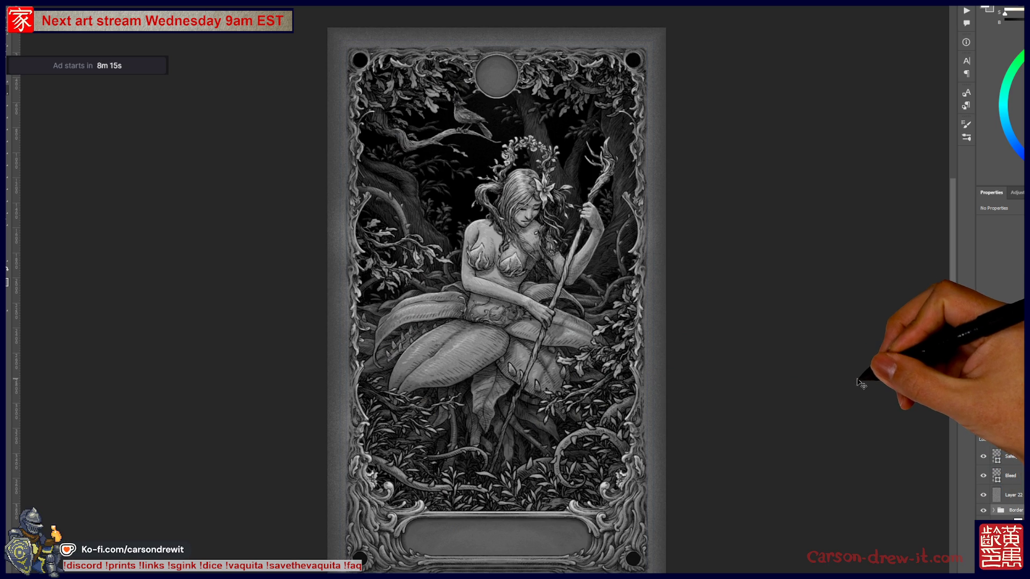
{"action": "key", "text": "ctrl+shift+s"}
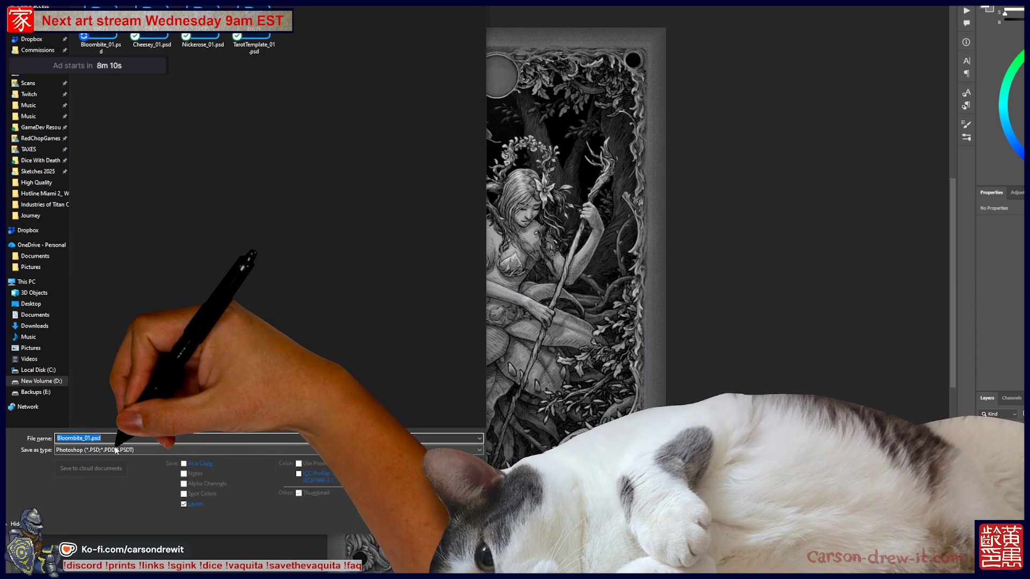
Save the card as Bloombite_01.png in PNG format, accepting the default PNG options
{"action": "left_click", "coordinate": [214, 450]}
{"action": "left_click", "coordinate": [75, 568]}
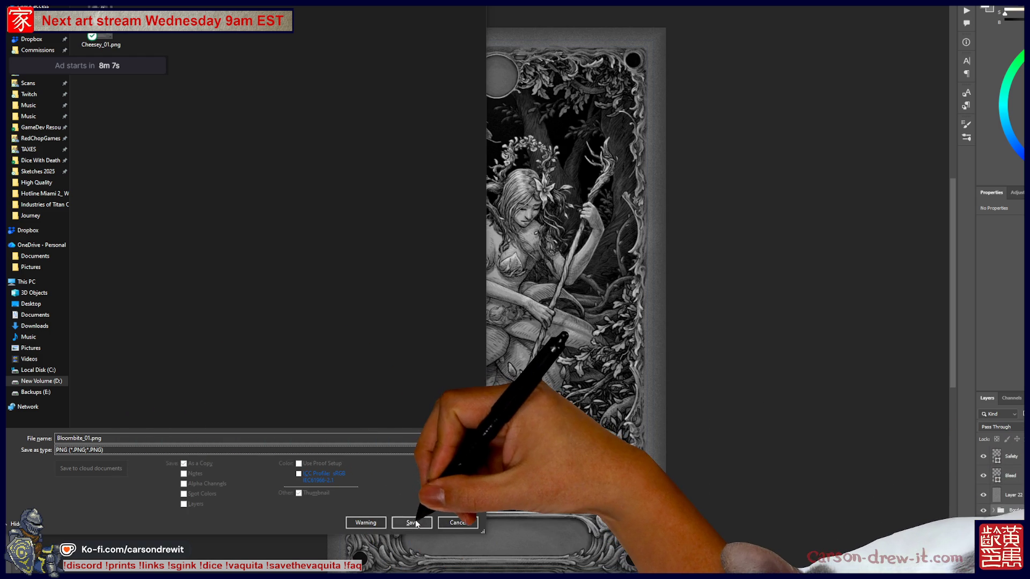
{"action": "left_click", "coordinate": [412, 522]}
{"action": "left_click", "coordinate": [633, 149]}
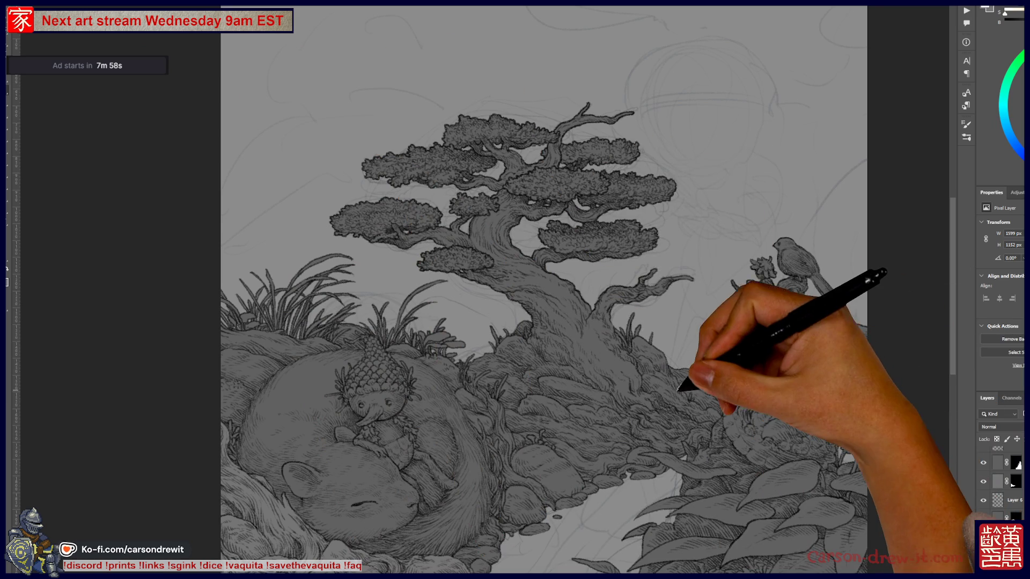
Pan across the bonsai tree and select Layer 5 for inking
{"action": "scroll", "coordinate": [687, 270], "scroll_direction": "up", "scroll_amount": 3}
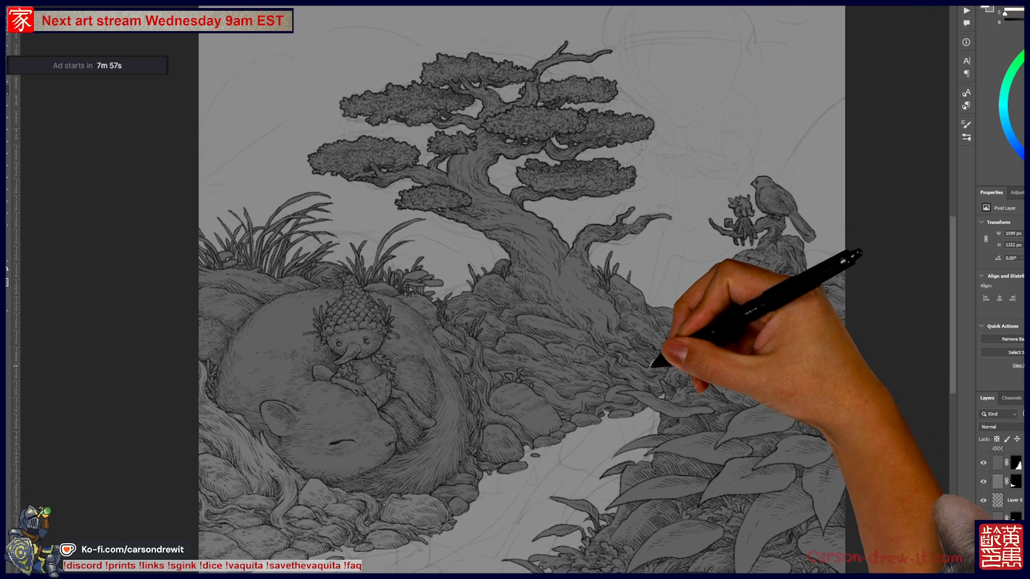
{"action": "scroll", "coordinate": [682, 420], "scroll_direction": "up", "scroll_amount": 5}
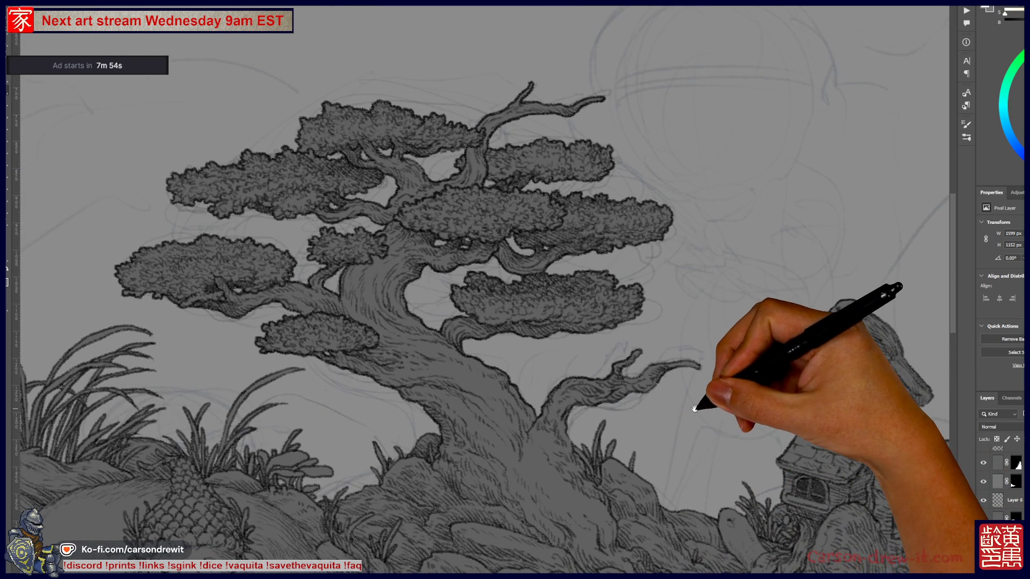
{"action": "left_click_drag", "start_coordinate": [694, 409], "coordinate": [661, 399]}
{"action": "scroll", "coordinate": [662, 399], "scroll_direction": "down", "scroll_amount": 4}
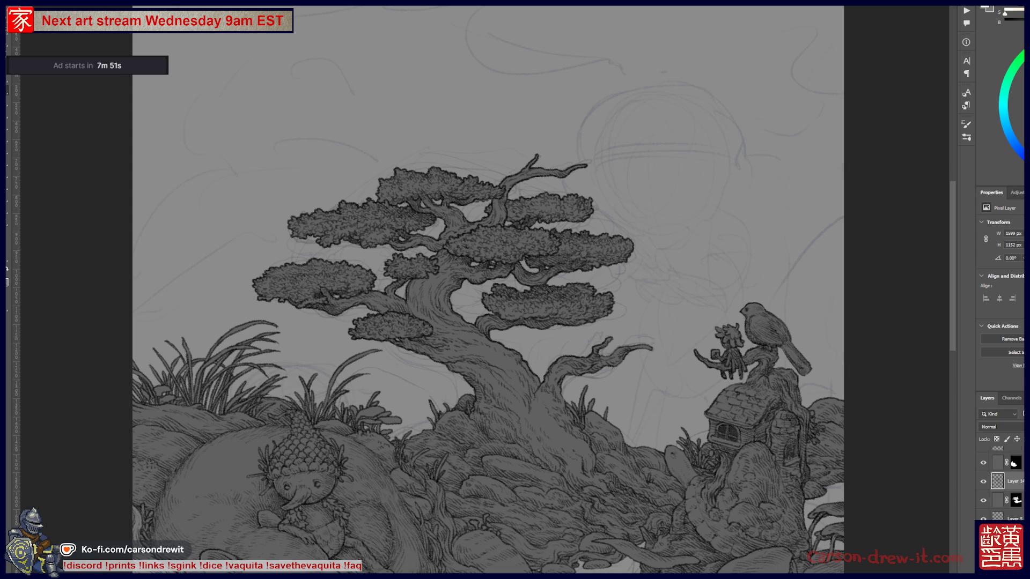
{"action": "scroll", "coordinate": [983, 507], "scroll_direction": "down", "scroll_amount": 1}
{"action": "left_click", "coordinate": [987, 514]}
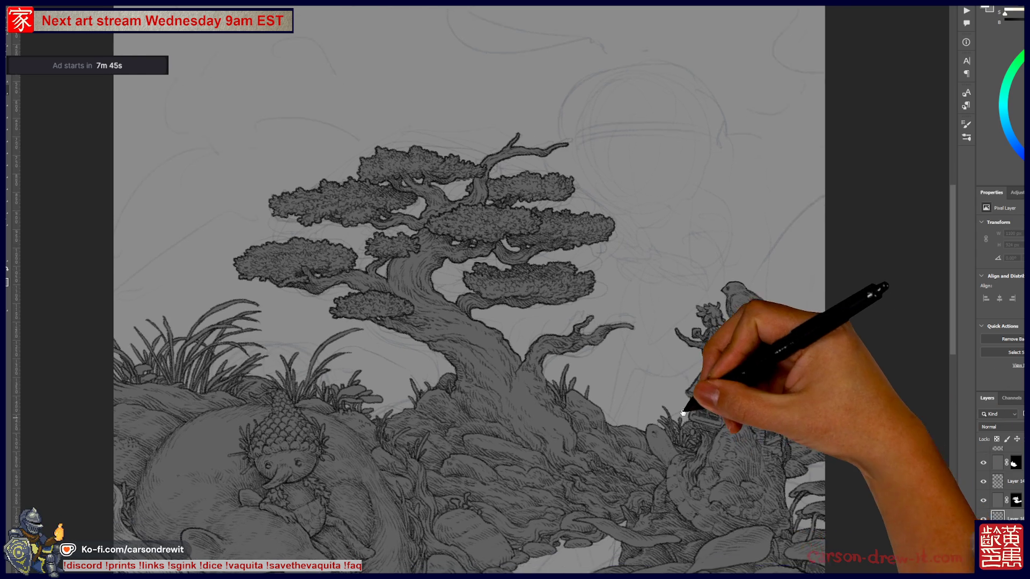
{"action": "left_click_drag", "start_coordinate": [697, 437], "coordinate": [683, 419]}
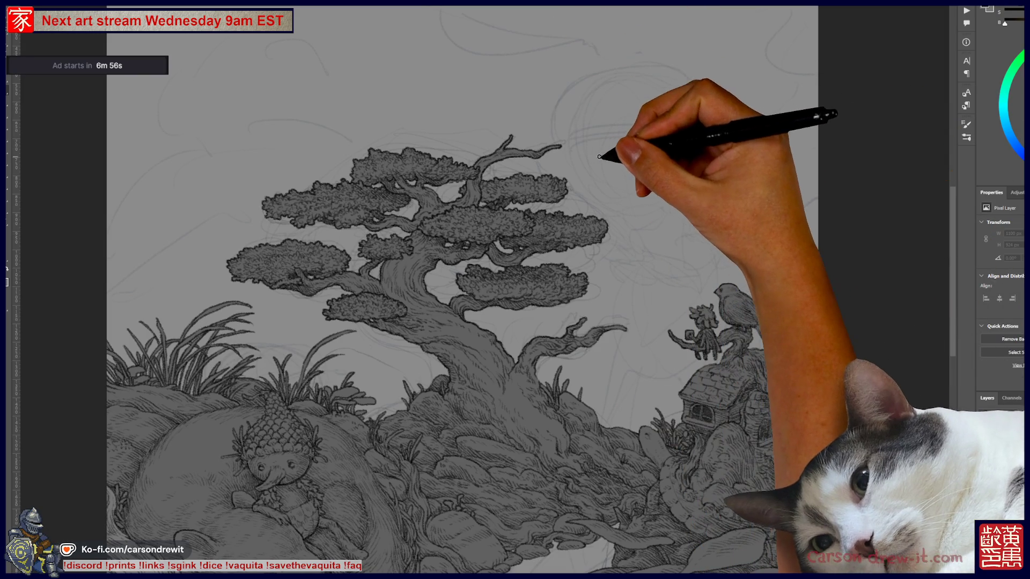
Test ink strokes by the upper branch tip, undo them, and frame the sketch near the treetop
{"action": "mouse_move", "coordinate": [612, 89]}
{"action": "left_mouse_down"}
{"action": "mouse_move", "coordinate": [625, 113]}
{"action": "mouse_move", "coordinate": [610, 156]}
{"action": "mouse_move", "coordinate": [621, 178]}
{"action": "left_mouse_up"}
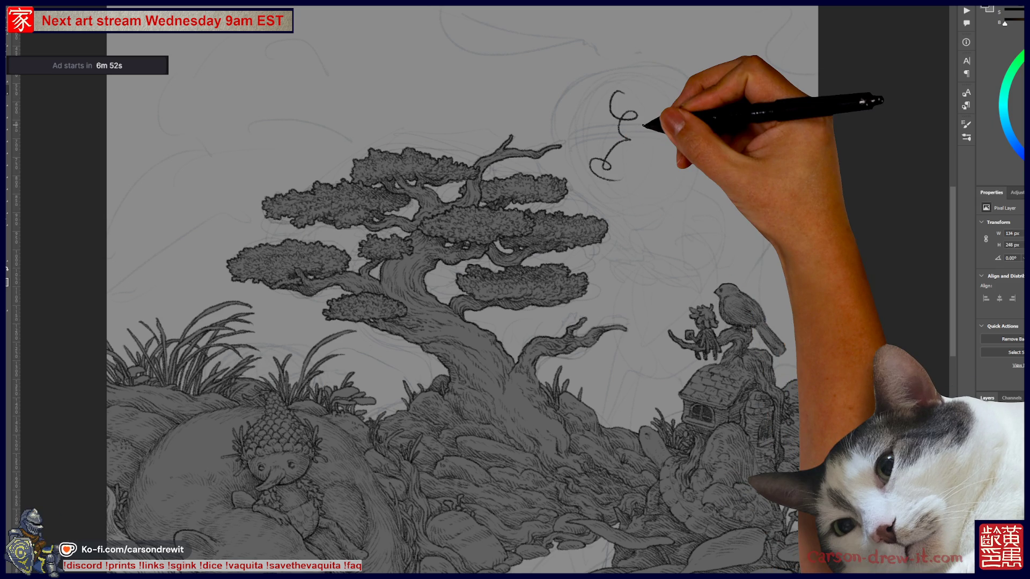
{"action": "scroll", "coordinate": [596, 209], "scroll_direction": "up", "scroll_amount": 8}
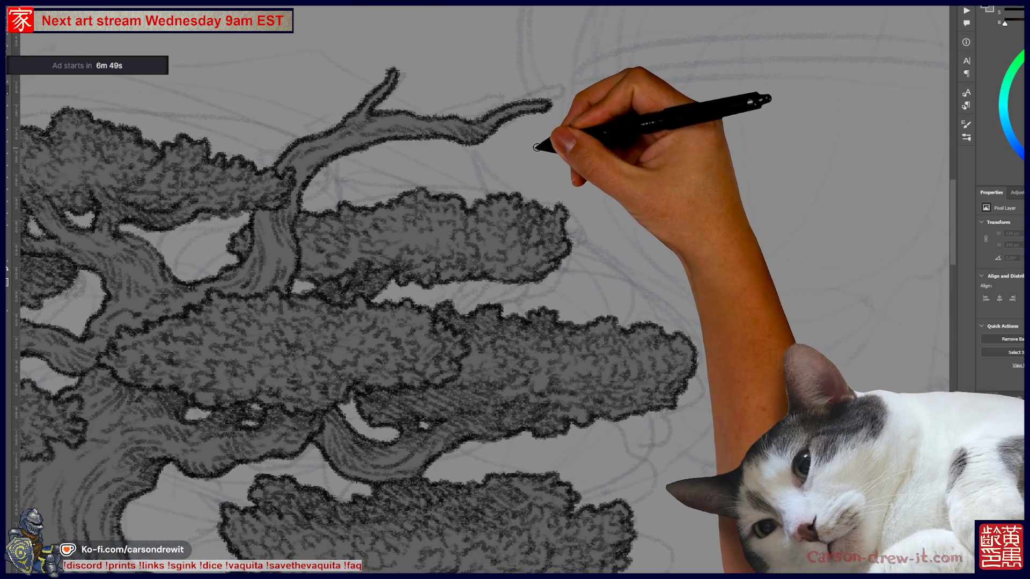
{"action": "mouse_move", "coordinate": [560, 128]}
{"action": "left_mouse_down"}
{"action": "mouse_move", "coordinate": [491, 150]}
{"action": "mouse_move", "coordinate": [563, 150]}
{"action": "left_mouse_up"}
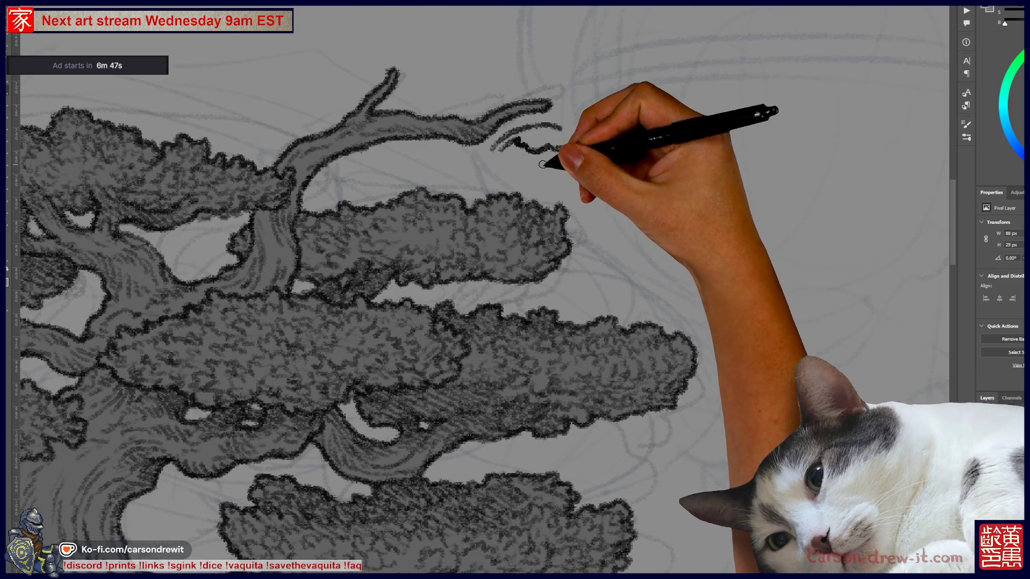
{"action": "left_click_drag", "start_coordinate": [504, 170], "coordinate": [587, 144]}
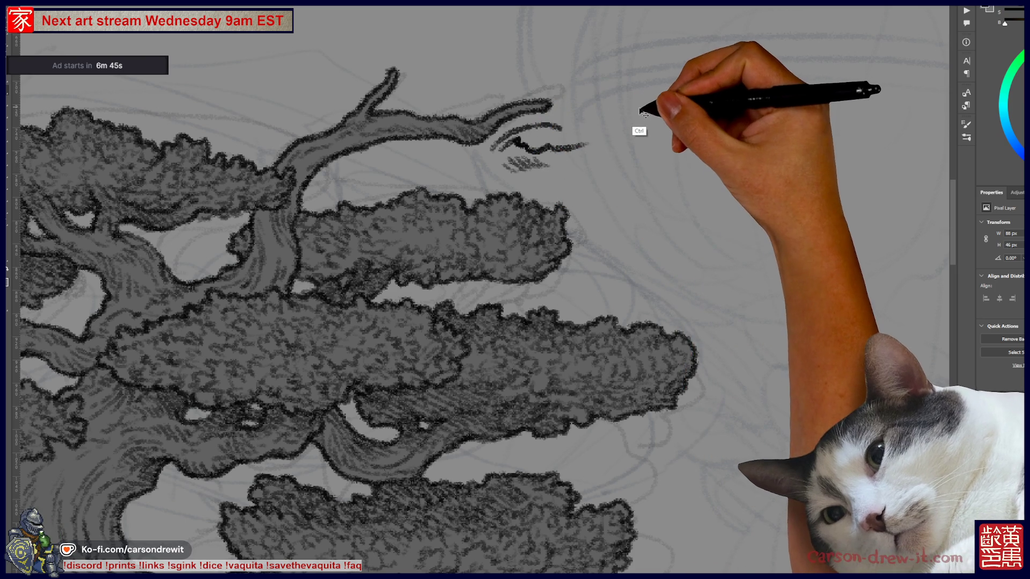
{"action": "key", "text": "ctrl+z"}
{"action": "key", "text": "ctrl+z"}
{"action": "key", "text": "ctrl+z"}
{"action": "left_click_drag", "start_coordinate": [633, 126], "coordinate": [444, 131]}
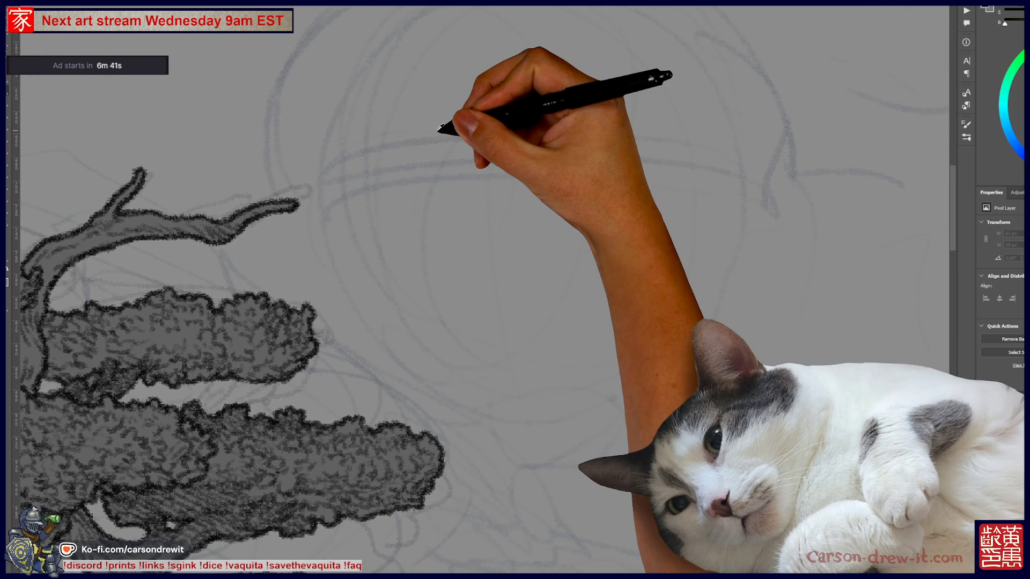
{"action": "key", "text": "ctrl+minus"}
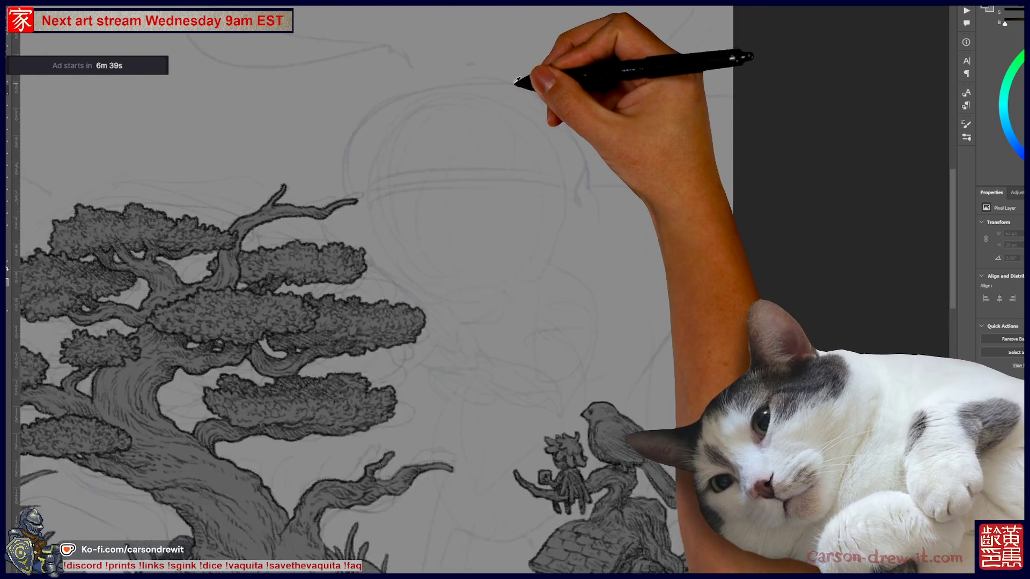
{"action": "key", "text": "ctrl+plus"}
{"action": "key", "text": "ctrl+plus"}
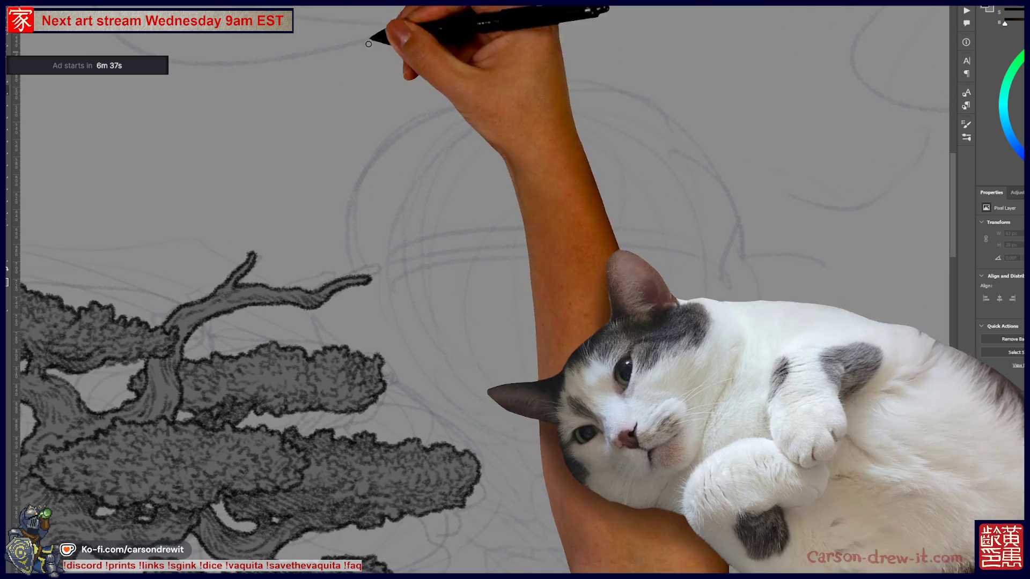
Ink curly leaves across the top of the circle sketch, spreading them to the left side
{"action": "mouse_move", "coordinate": [488, 79]}
{"action": "left_mouse_down"}
{"action": "mouse_move", "coordinate": [453, 88]}
{"action": "mouse_move", "coordinate": [460, 104]}
{"action": "mouse_move", "coordinate": [485, 90]}
{"action": "mouse_move", "coordinate": [511, 95]}
{"action": "mouse_move", "coordinate": [520, 80]}
{"action": "left_mouse_up"}
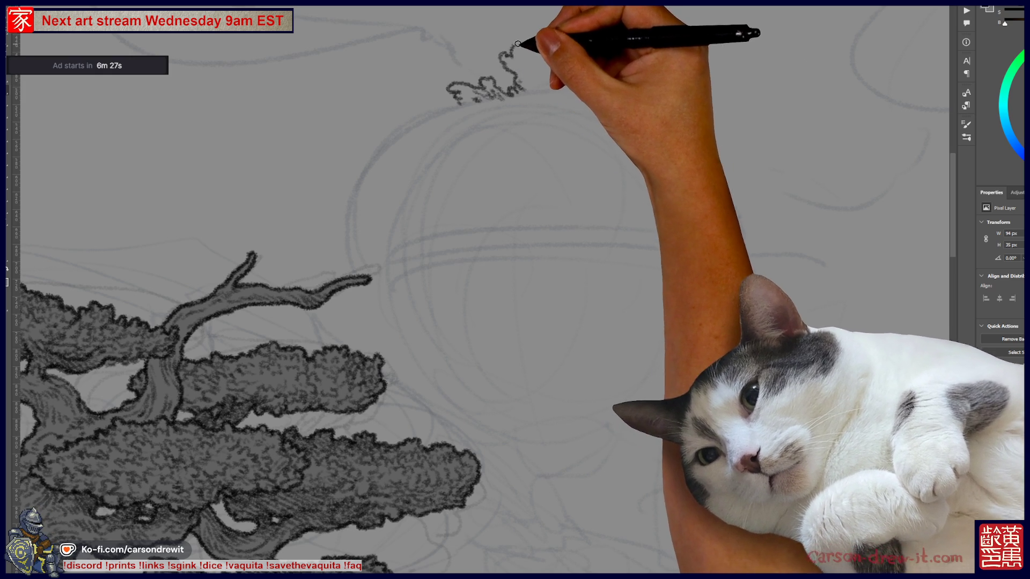
{"action": "left_click_drag", "start_coordinate": [525, 59], "coordinate": [522, 79]}
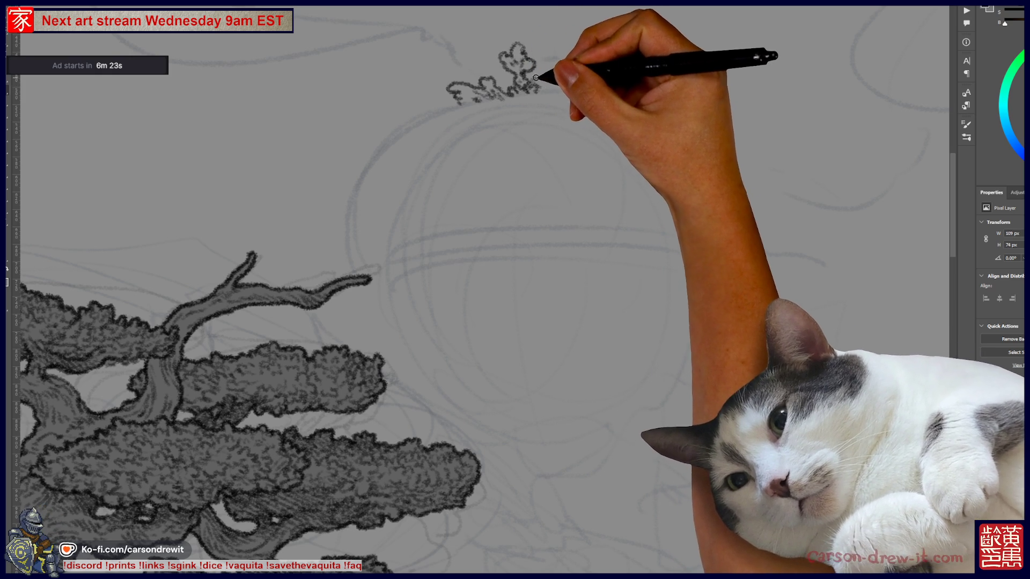
{"action": "mouse_move", "coordinate": [548, 82]}
{"action": "left_mouse_down"}
{"action": "mouse_move", "coordinate": [579, 78]}
{"action": "mouse_move", "coordinate": [541, 90]}
{"action": "left_mouse_up"}
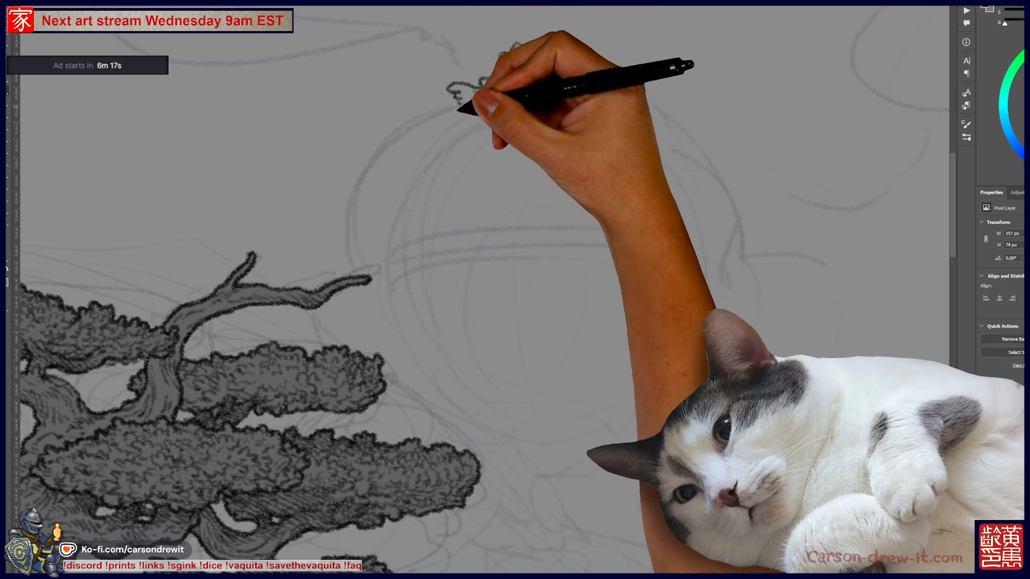
{"action": "mouse_move", "coordinate": [499, 86]}
{"action": "left_mouse_down"}
{"action": "mouse_move", "coordinate": [427, 101]}
{"action": "mouse_move", "coordinate": [434, 109]}
{"action": "mouse_move", "coordinate": [475, 97]}
{"action": "mouse_move", "coordinate": [461, 105]}
{"action": "left_mouse_up"}
{"action": "left_click_drag", "start_coordinate": [487, 102], "coordinate": [525, 98]}
Add more leaf shapes and small curls along the cluster's right and lower-right edges
{"action": "mouse_move", "coordinate": [525, 225]}
{"action": "left_mouse_down"}
{"action": "mouse_move", "coordinate": [587, 305]}
{"action": "mouse_move", "coordinate": [515, 258]}
{"action": "left_mouse_up"}
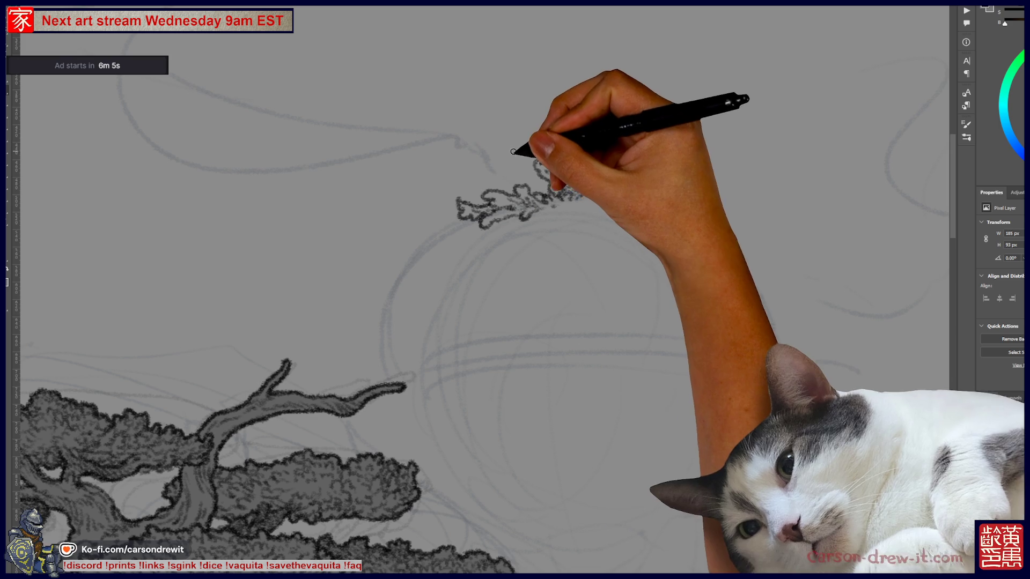
{"action": "mouse_move", "coordinate": [547, 195]}
{"action": "left_mouse_down"}
{"action": "mouse_move", "coordinate": [579, 177]}
{"action": "mouse_move", "coordinate": [614, 185]}
{"action": "left_mouse_up"}
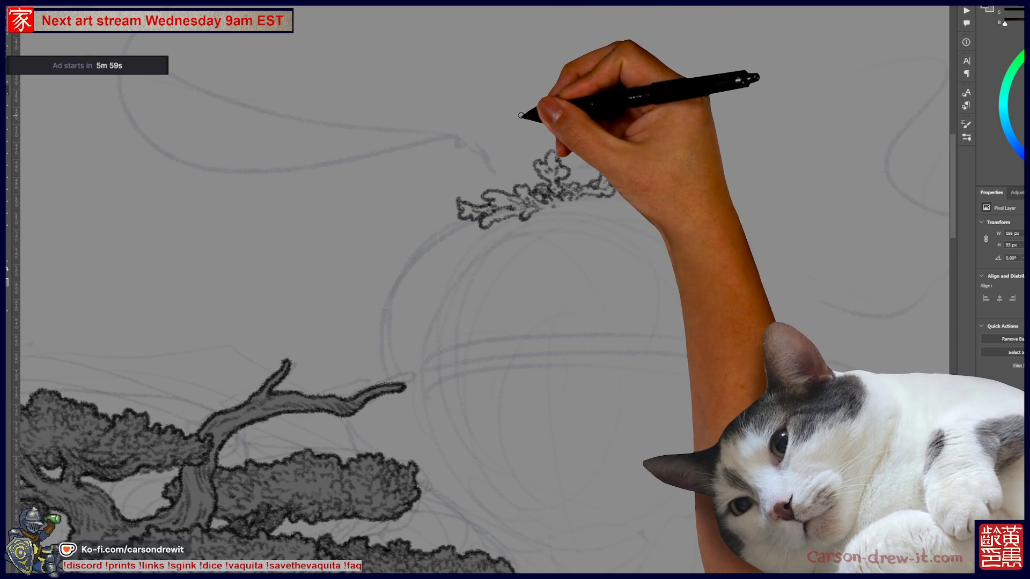
{"action": "left_click_drag", "start_coordinate": [450, 246], "coordinate": [471, 215]}
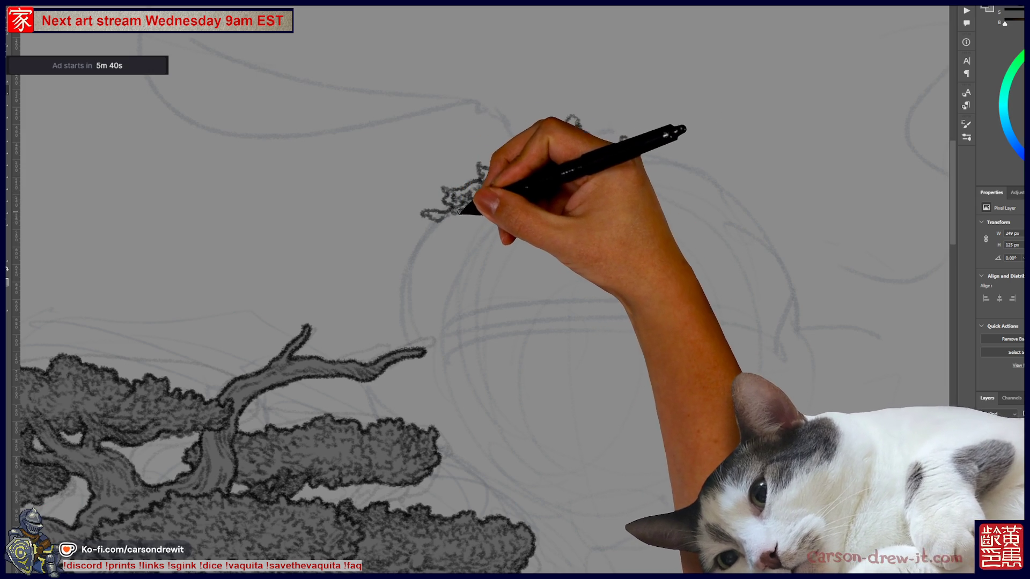
{"action": "mouse_move", "coordinate": [475, 198]}
{"action": "left_mouse_down"}
{"action": "mouse_move", "coordinate": [542, 158]}
{"action": "mouse_move", "coordinate": [569, 118]}
{"action": "left_mouse_up"}
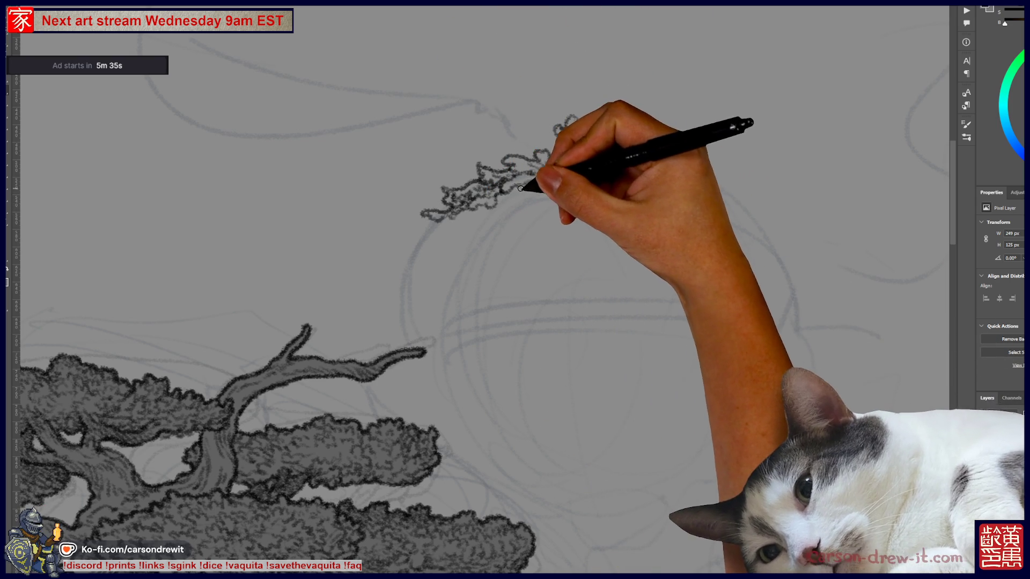
{"action": "mouse_move", "coordinate": [524, 196]}
{"action": "left_mouse_down"}
{"action": "mouse_move", "coordinate": [593, 161]}
{"action": "mouse_move", "coordinate": [575, 161]}
{"action": "mouse_move", "coordinate": [578, 172]}
{"action": "left_mouse_up"}
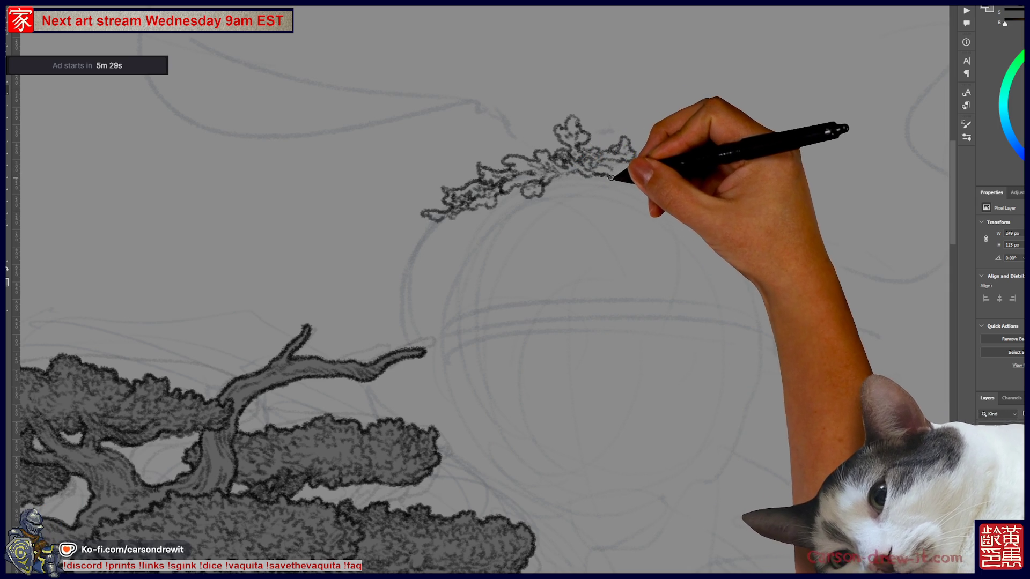
{"action": "left_click_drag", "start_coordinate": [606, 163], "coordinate": [625, 167]}
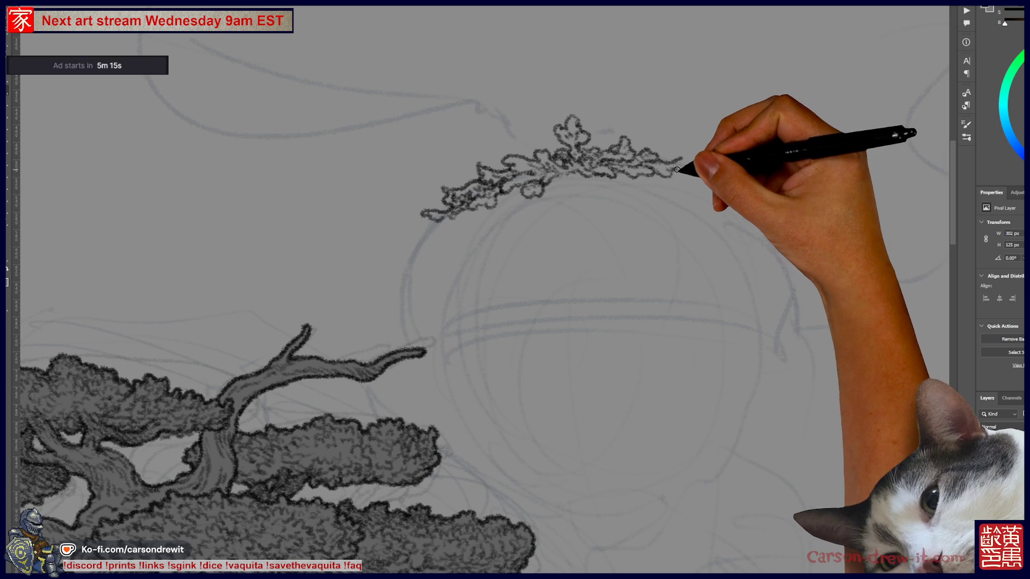
Stretch the leaf cluster's right end along the arc and add small curls at its lower edges
{"action": "left_click_drag", "start_coordinate": [687, 167], "coordinate": [691, 158]}
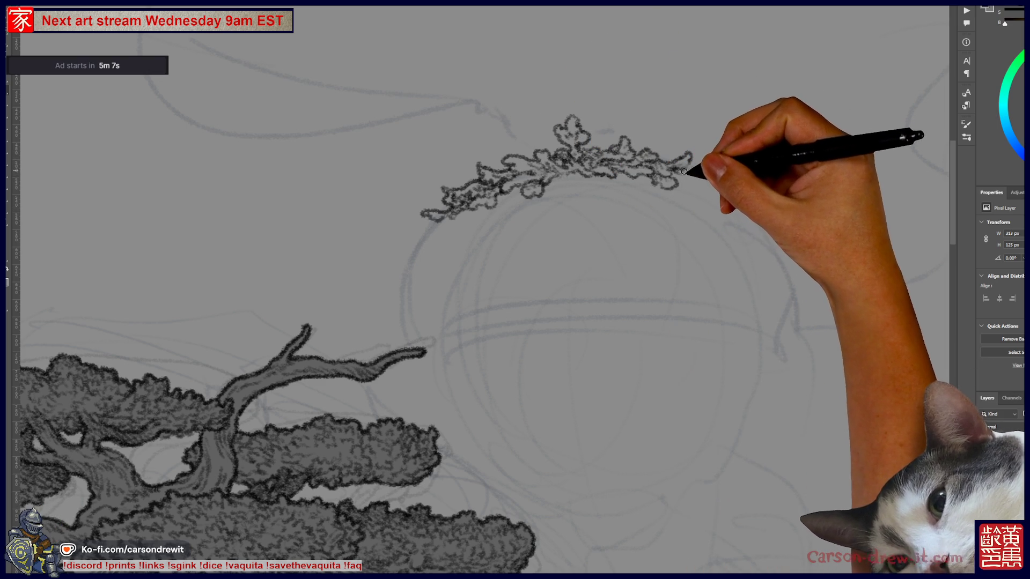
{"action": "mouse_move", "coordinate": [687, 171]}
{"action": "left_mouse_down"}
{"action": "mouse_move", "coordinate": [704, 170]}
{"action": "mouse_move", "coordinate": [694, 180]}
{"action": "left_mouse_up"}
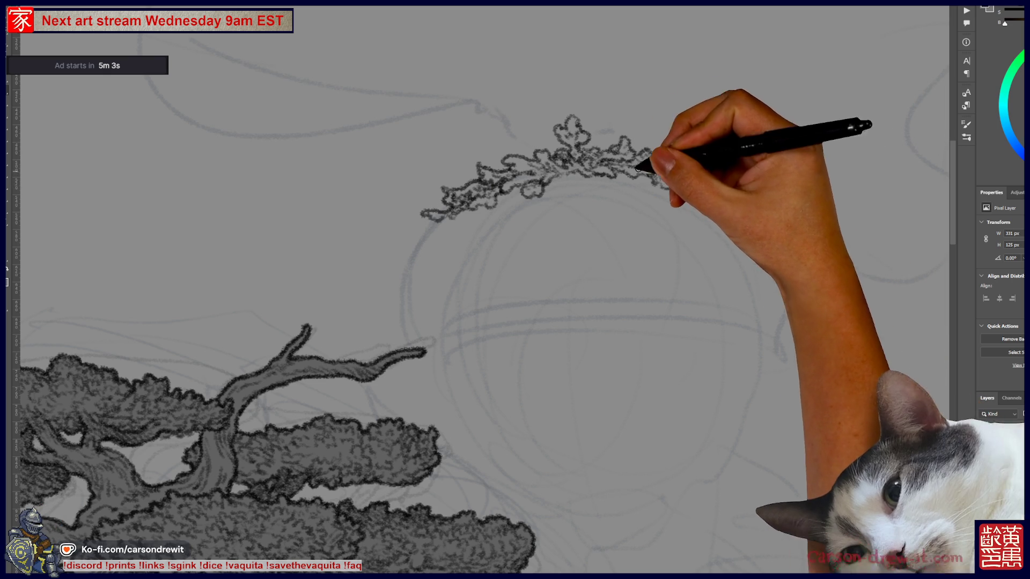
{"action": "mouse_move", "coordinate": [502, 199]}
{"action": "left_mouse_down"}
{"action": "mouse_move", "coordinate": [494, 196]}
{"action": "mouse_move", "coordinate": [518, 202]}
{"action": "mouse_move", "coordinate": [523, 187]}
{"action": "mouse_move", "coordinate": [502, 203]}
{"action": "left_mouse_up"}
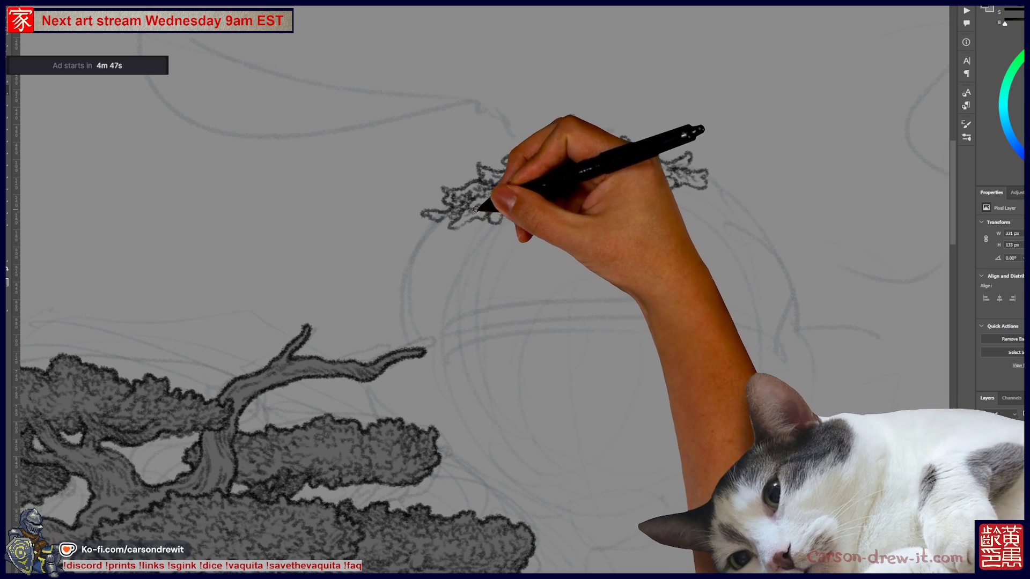
{"action": "mouse_move", "coordinate": [437, 214]}
{"action": "left_mouse_down"}
{"action": "mouse_move", "coordinate": [414, 223]}
{"action": "mouse_move", "coordinate": [419, 234]}
{"action": "mouse_move", "coordinate": [466, 234]}
{"action": "mouse_move", "coordinate": [454, 233]}
{"action": "mouse_move", "coordinate": [506, 202]}
{"action": "left_mouse_up"}
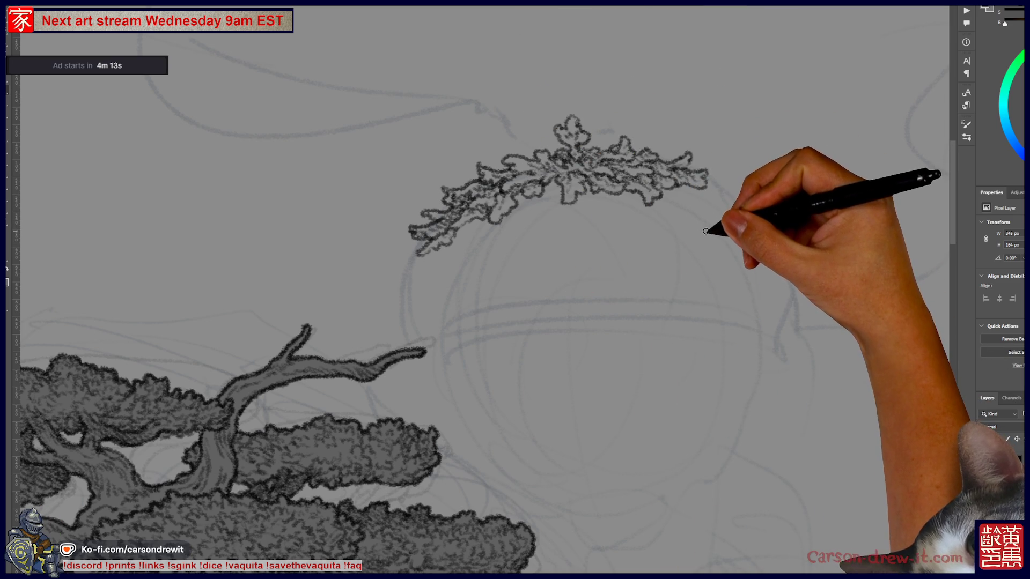
{"action": "left_click_drag", "start_coordinate": [740, 231], "coordinate": [612, 246]}
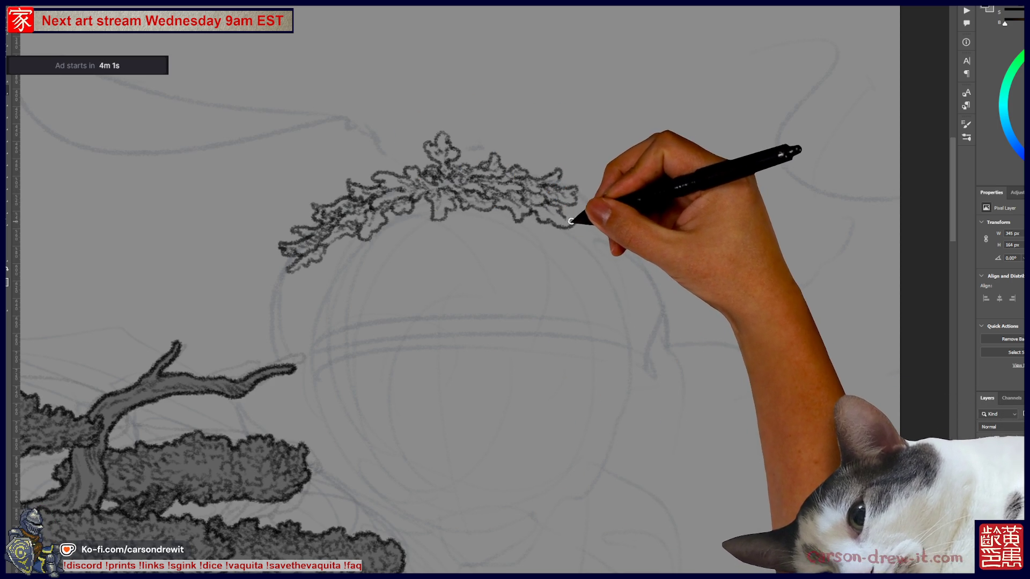
Lengthen the foliage rightward, carry it down at the left end, and add dark loops underneath
{"action": "mouse_move", "coordinate": [540, 205]}
{"action": "left_mouse_down"}
{"action": "mouse_move", "coordinate": [593, 211]}
{"action": "mouse_move", "coordinate": [571, 211]}
{"action": "mouse_move", "coordinate": [591, 215]}
{"action": "mouse_move", "coordinate": [580, 228]}
{"action": "left_mouse_up"}
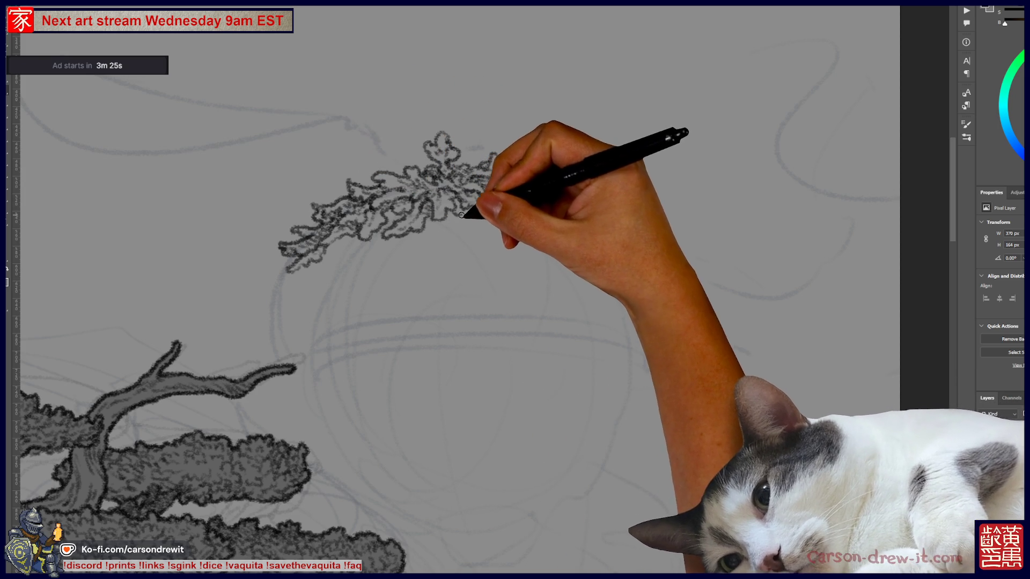
{"action": "mouse_move", "coordinate": [462, 212]}
{"action": "left_mouse_down"}
{"action": "mouse_move", "coordinate": [551, 207]}
{"action": "mouse_move", "coordinate": [595, 228]}
{"action": "left_mouse_up"}
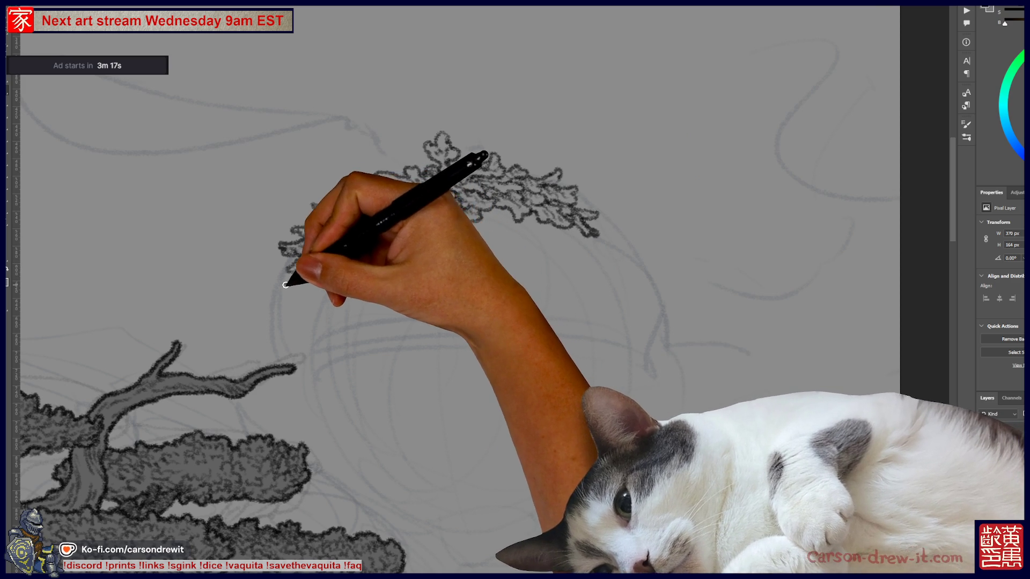
{"action": "mouse_move", "coordinate": [285, 275]}
{"action": "left_mouse_down"}
{"action": "mouse_move", "coordinate": [260, 285]}
{"action": "mouse_move", "coordinate": [282, 292]}
{"action": "mouse_move", "coordinate": [321, 271]}
{"action": "mouse_move", "coordinate": [317, 265]}
{"action": "mouse_move", "coordinate": [298, 283]}
{"action": "mouse_move", "coordinate": [345, 240]}
{"action": "mouse_move", "coordinate": [340, 260]}
{"action": "mouse_move", "coordinate": [351, 262]}
{"action": "left_mouse_up"}
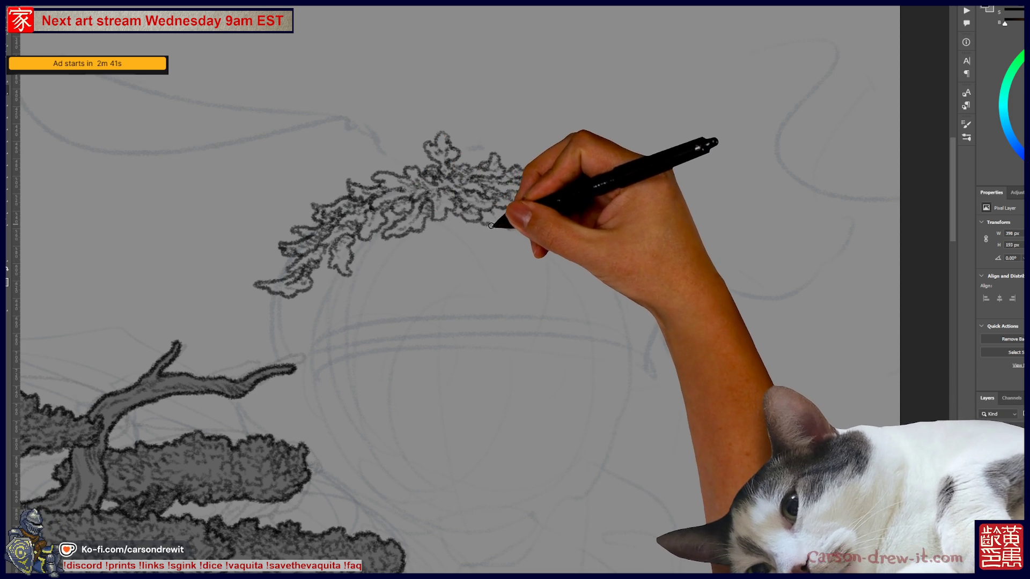
{"action": "left_click_drag", "start_coordinate": [510, 225], "coordinate": [524, 226]}
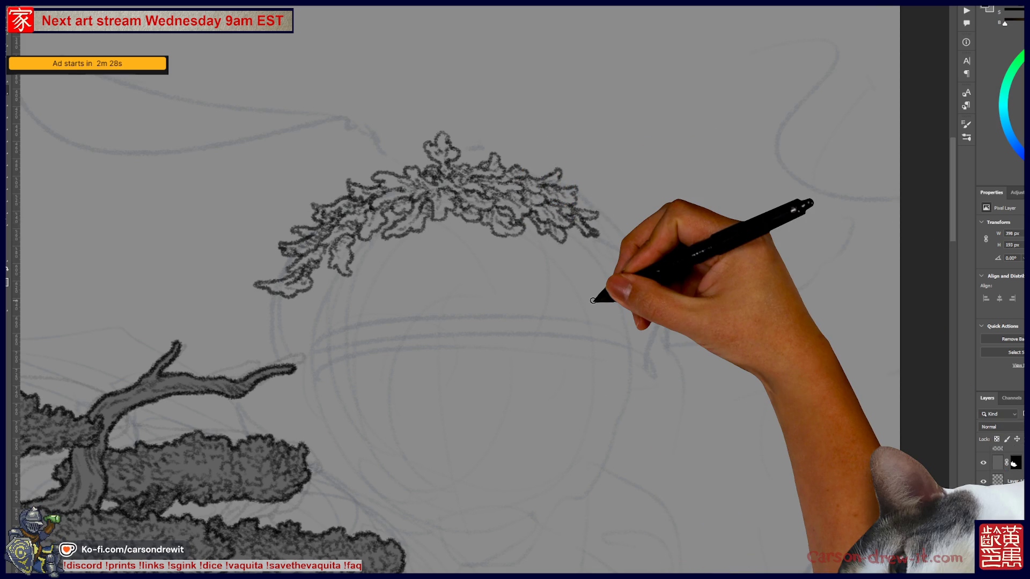
{"action": "scroll", "coordinate": [592, 301], "scroll_direction": "down", "scroll_amount": 5}
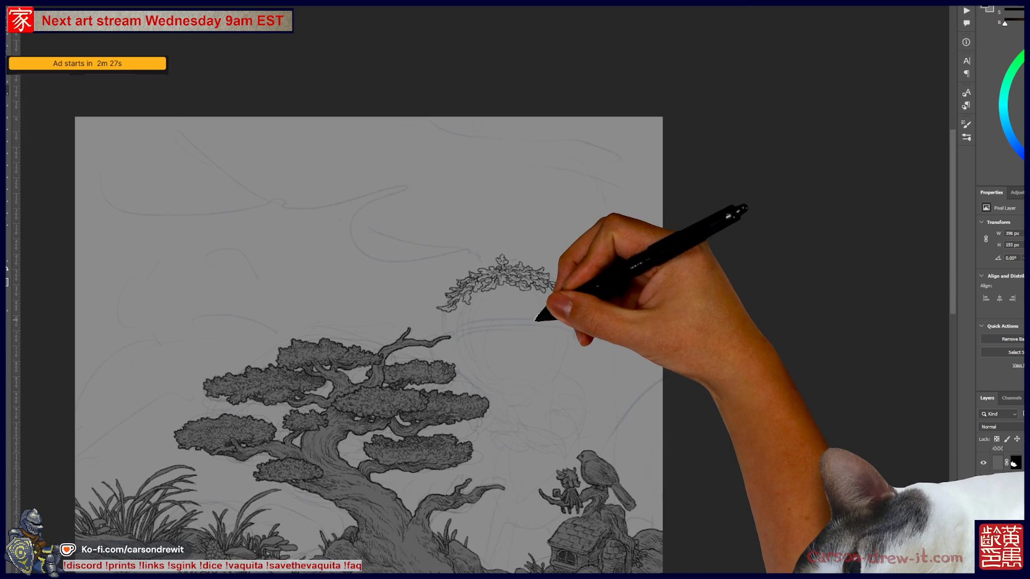
Extend the arch's right end downward and add foliage to its lower left end
{"action": "scroll", "coordinate": [526, 321], "scroll_direction": "up", "scroll_amount": 5}
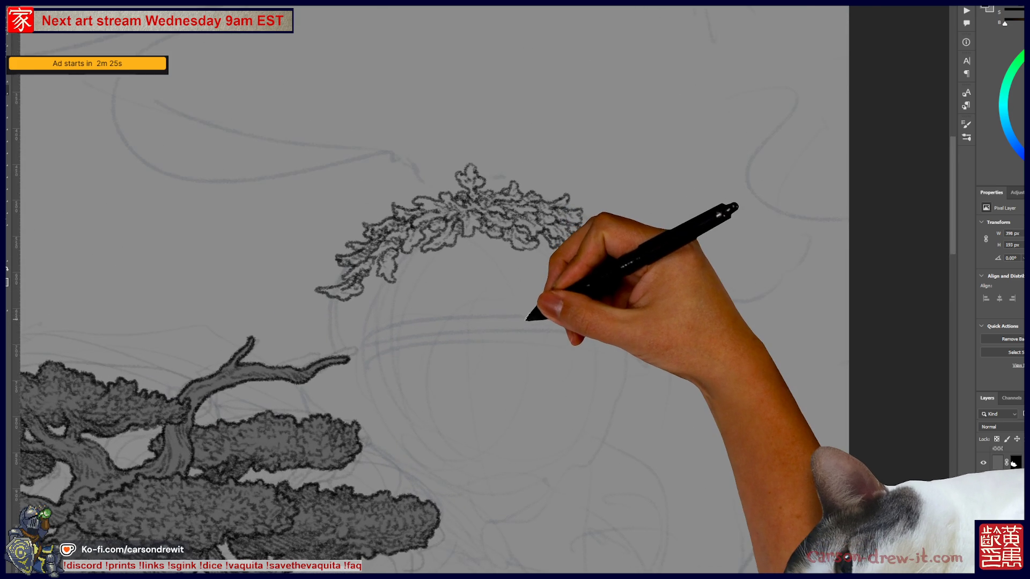
{"action": "left_click_drag", "start_coordinate": [582, 220], "coordinate": [598, 250]}
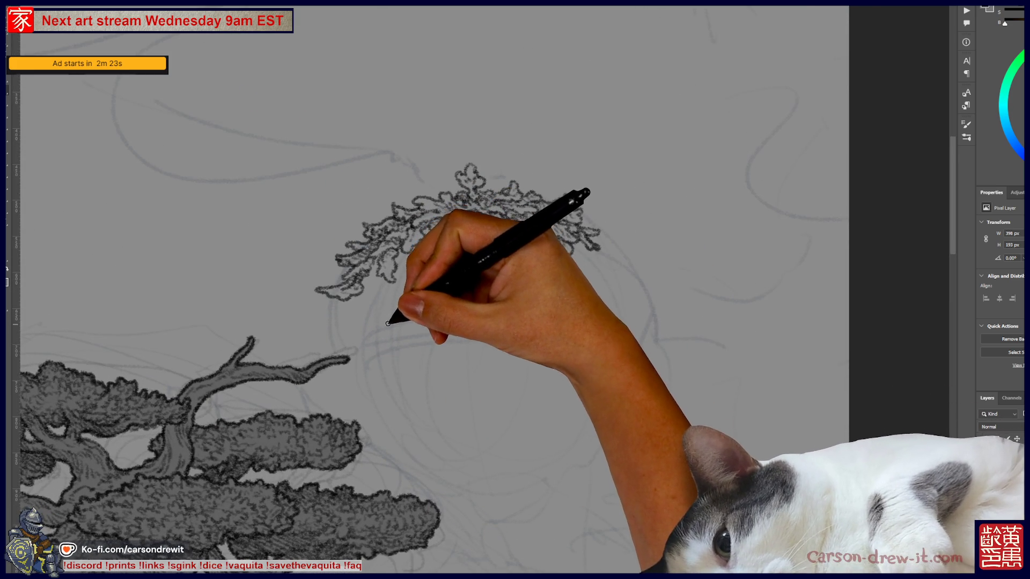
{"action": "mouse_move", "coordinate": [389, 323]}
{"action": "left_mouse_down"}
{"action": "mouse_move", "coordinate": [396, 311]}
{"action": "mouse_move", "coordinate": [387, 332]}
{"action": "mouse_move", "coordinate": [433, 348]}
{"action": "mouse_move", "coordinate": [429, 362]}
{"action": "left_mouse_up"}
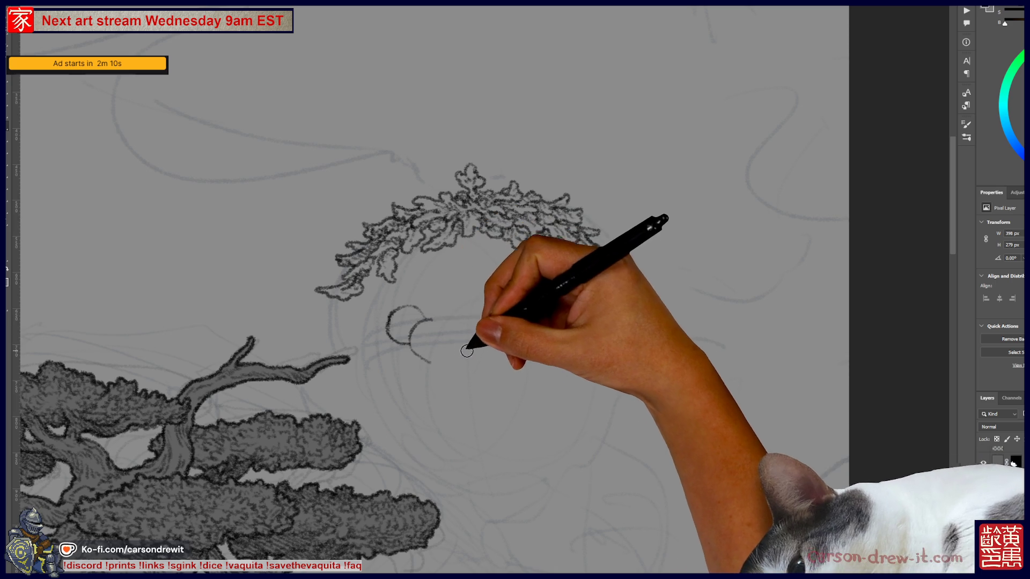
Draw a dark spiral ball shaded with hatching, plus a small inked circle beside it
{"action": "left_click_drag", "start_coordinate": [433, 320], "coordinate": [459, 325]}
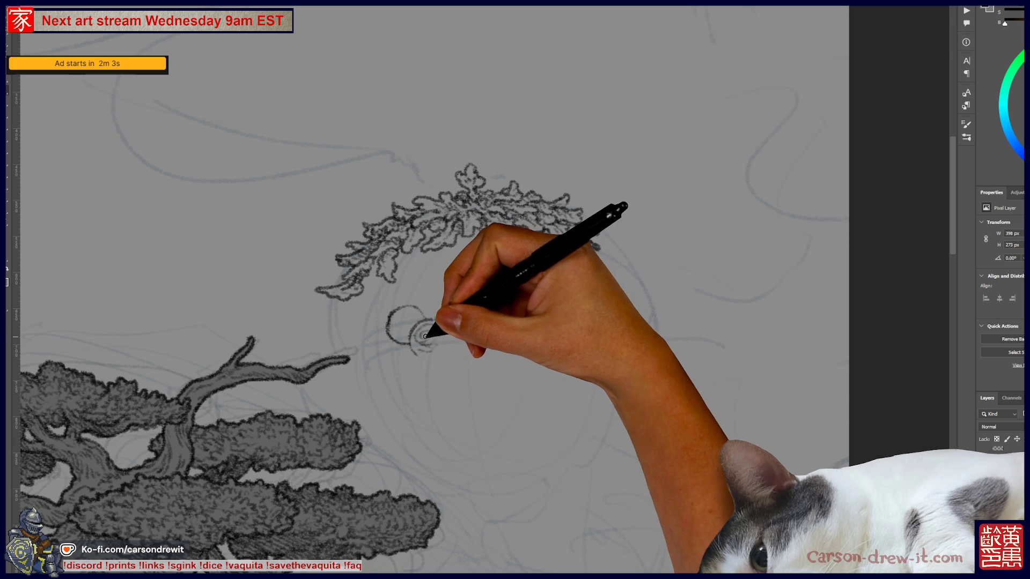
{"action": "mouse_move", "coordinate": [420, 350]}
{"action": "left_mouse_down"}
{"action": "mouse_move", "coordinate": [443, 341]}
{"action": "mouse_move", "coordinate": [435, 364]}
{"action": "mouse_move", "coordinate": [444, 370]}
{"action": "left_mouse_up"}
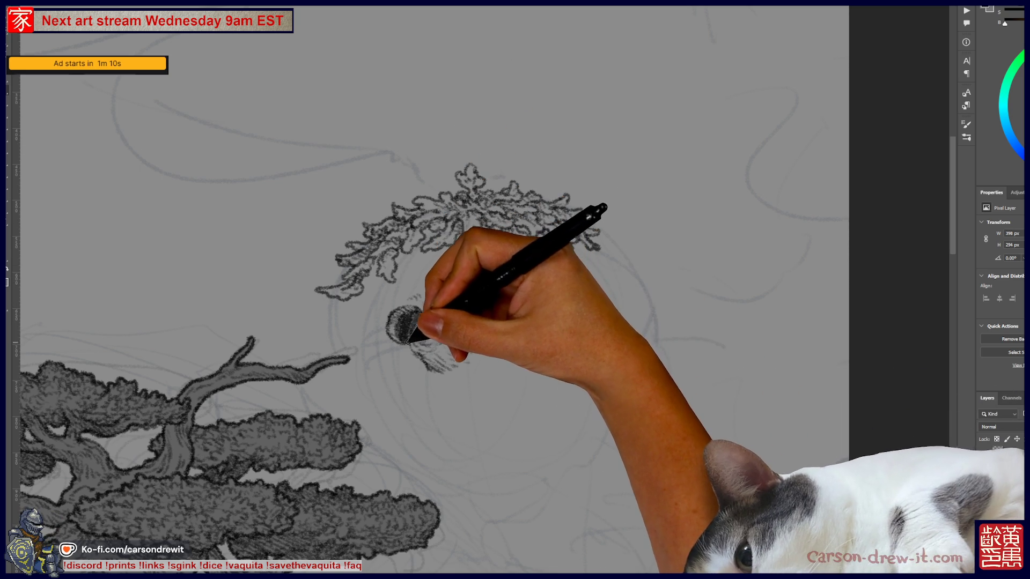
{"action": "mouse_move", "coordinate": [413, 347]}
{"action": "left_mouse_down"}
{"action": "mouse_move", "coordinate": [428, 349]}
{"action": "mouse_move", "coordinate": [409, 322]}
{"action": "mouse_move", "coordinate": [425, 319]}
{"action": "mouse_move", "coordinate": [472, 317]}
{"action": "mouse_move", "coordinate": [528, 334]}
{"action": "left_mouse_up"}
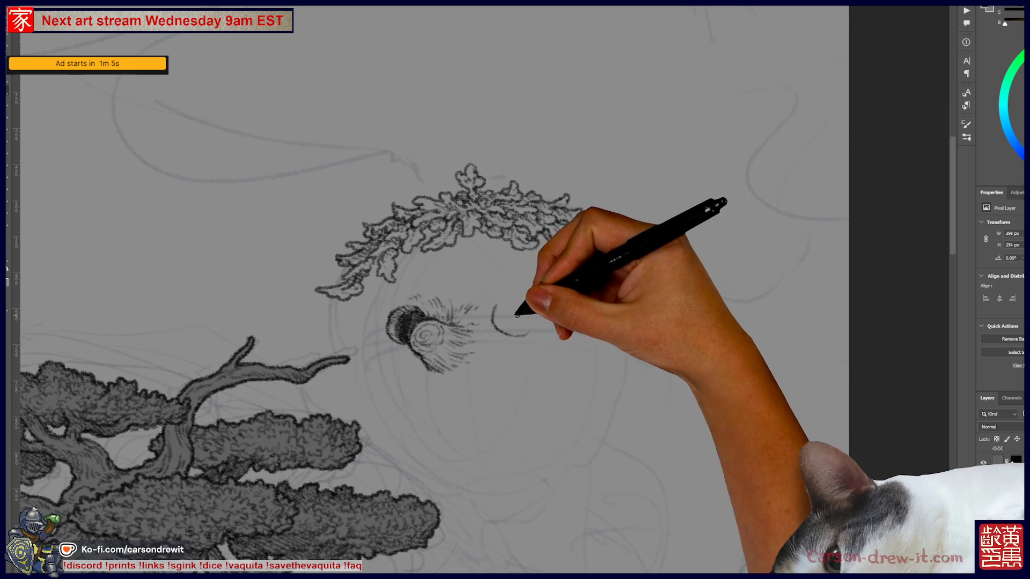
{"action": "mouse_move", "coordinate": [500, 300]}
{"action": "left_mouse_down"}
{"action": "mouse_move", "coordinate": [517, 295]}
{"action": "mouse_move", "coordinate": [530, 307]}
{"action": "left_mouse_up"}
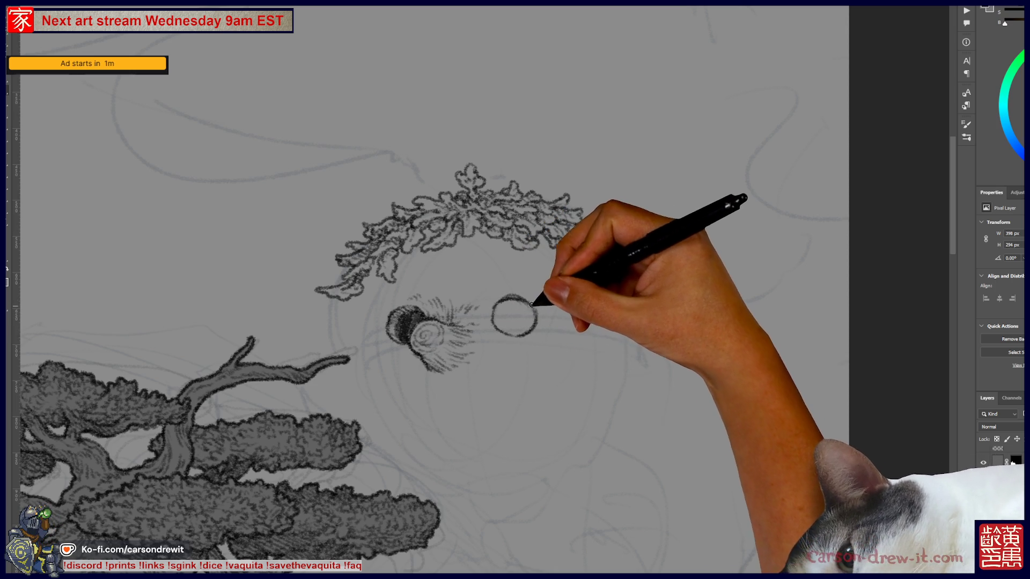
{"action": "left_click_drag", "start_coordinate": [535, 300], "coordinate": [497, 320]}
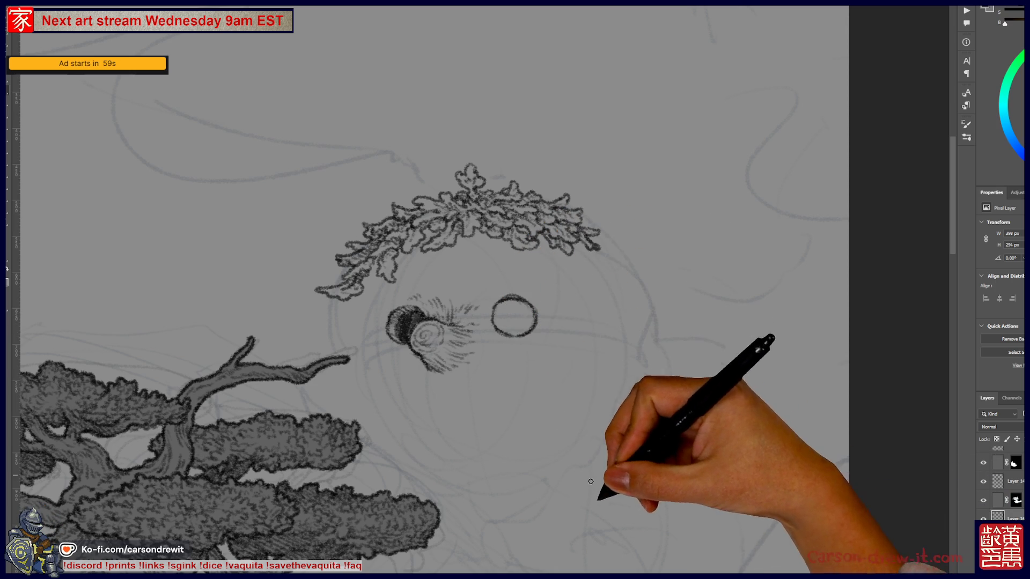